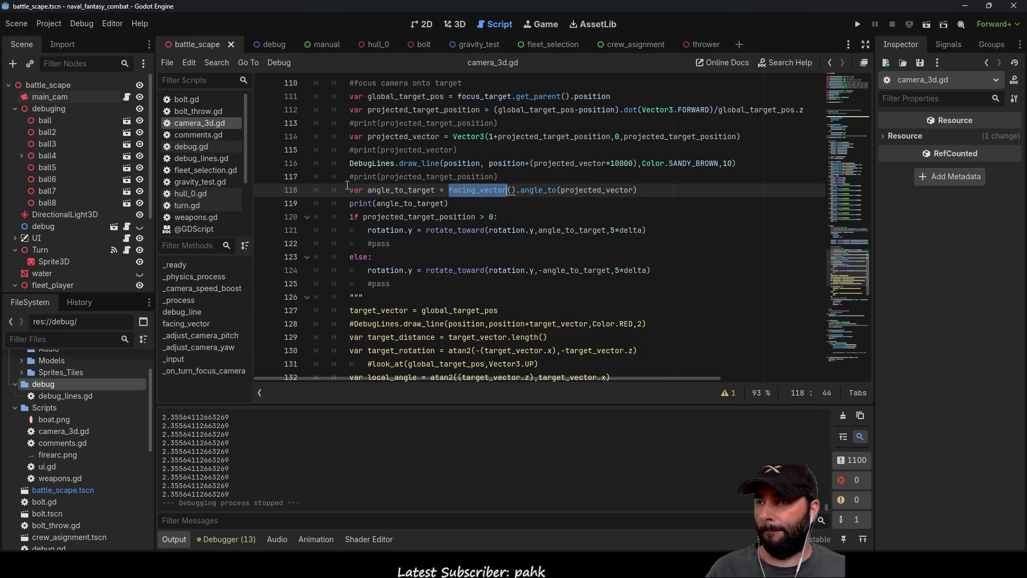
Insert a blank line 118 above the angle_to_target line in camera_3d.gd
click(350, 190)
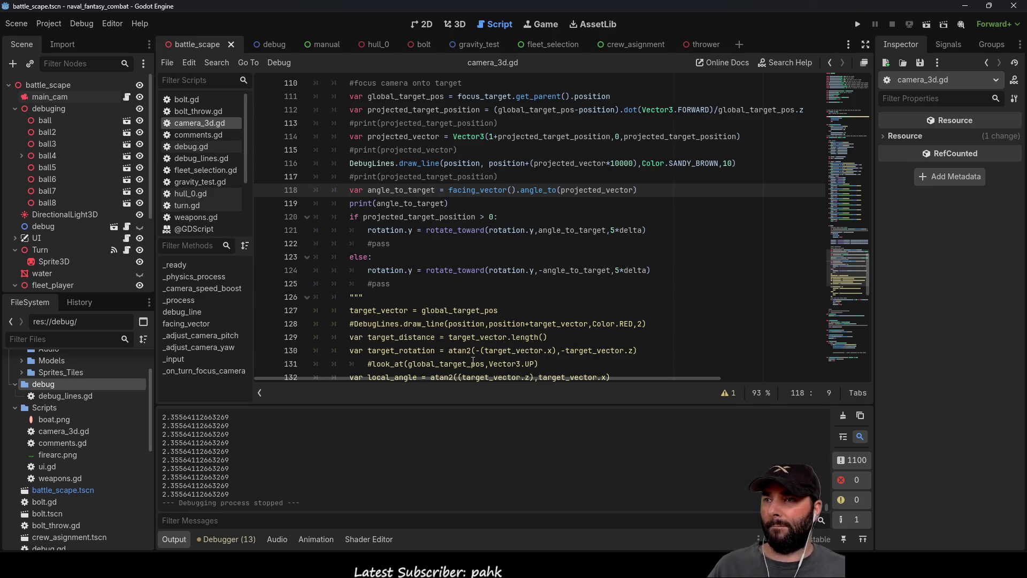
key(Return)
key(Up)
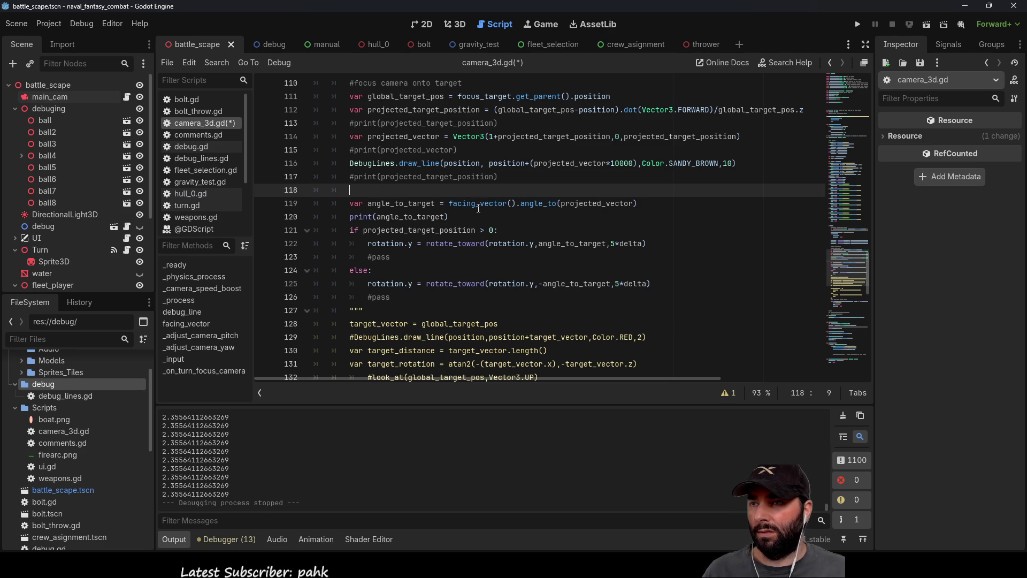
Look over the facing_vector and angle_to_target code around lines 119–125
scroll(468, 370, up, 6)
scroll(468, 371, down, 9)
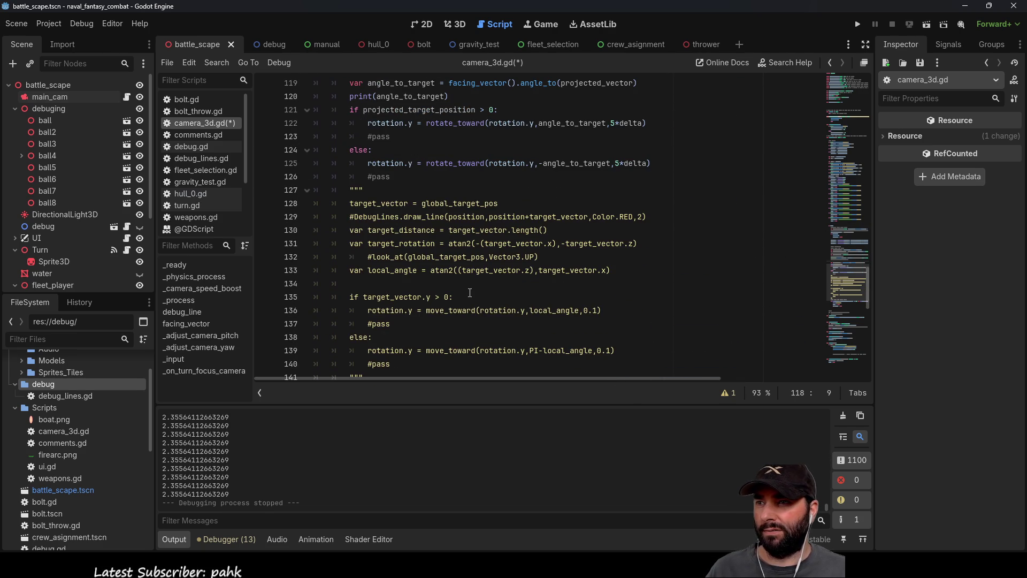
scroll(470, 293, down, 6)
scroll(471, 293, up, 6)
scroll(472, 294, up, 4)
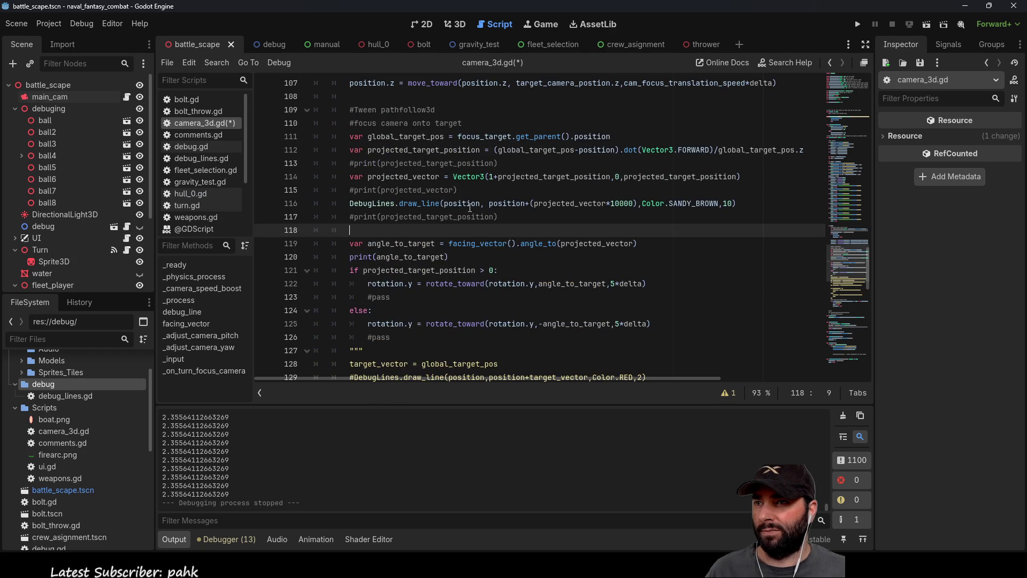
double_click(477, 237)
scroll(534, 305, down, 3)
scroll(534, 305, down, 13)
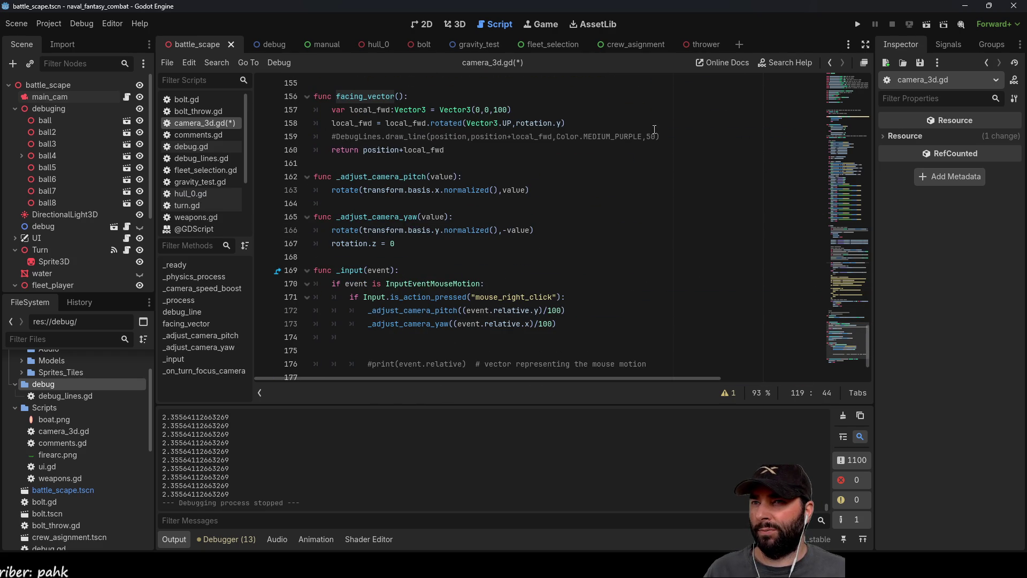
scroll(439, 192, up, 18)
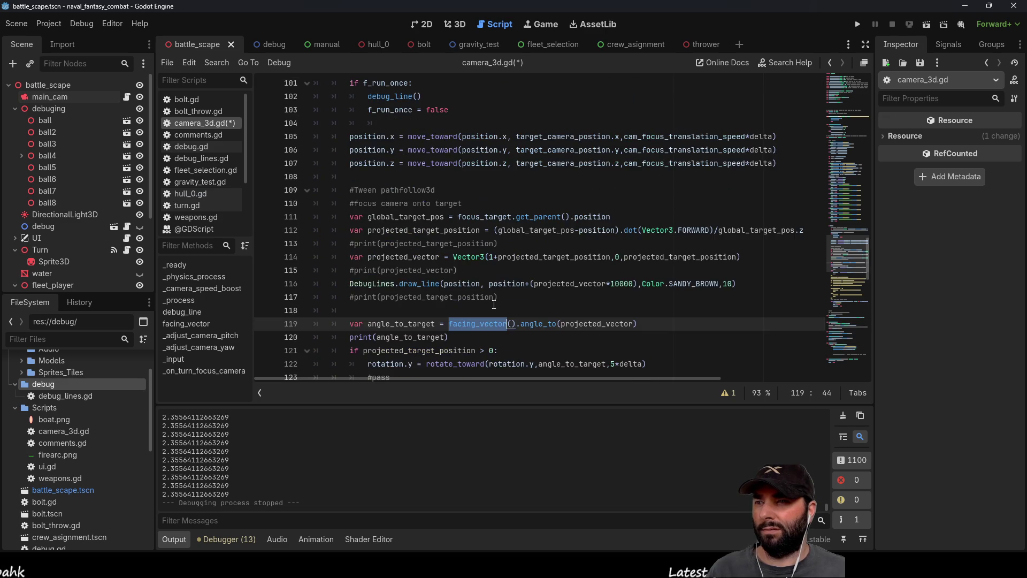
scroll(502, 308, down, 3)
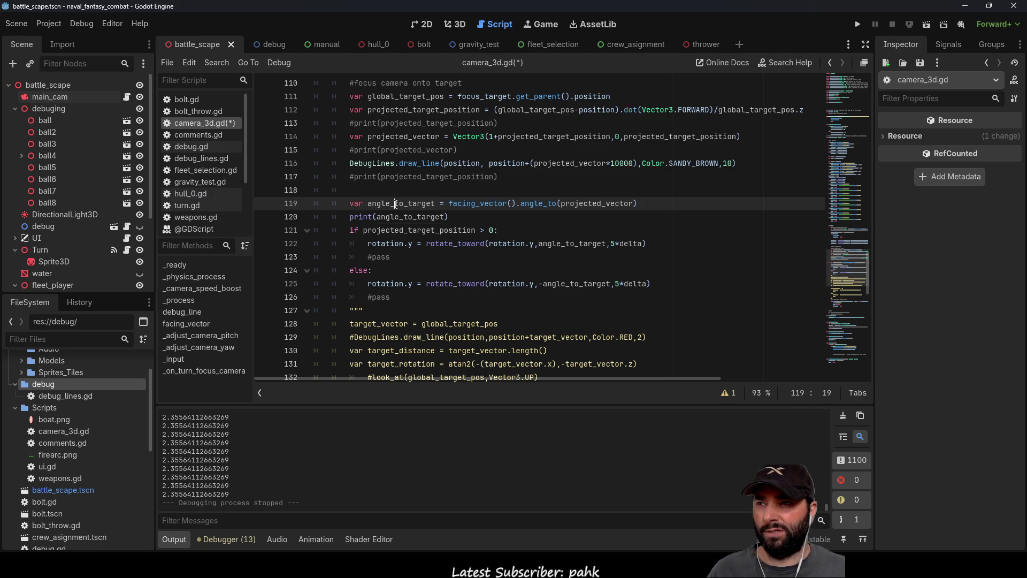
double_click(401, 203)
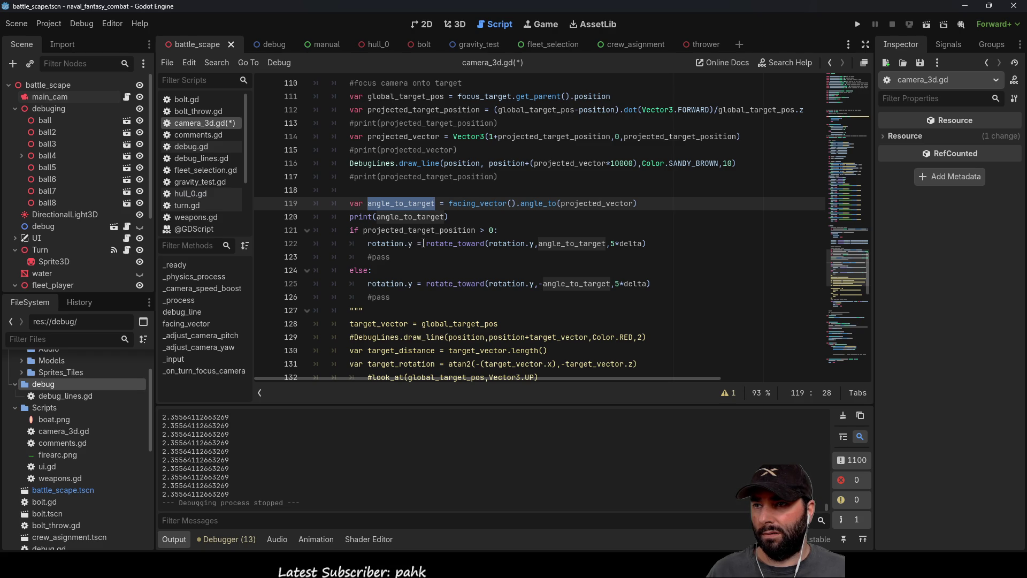
Change both rotate_toward lines 122 and 125 to '+=' and run the battle scene
click(413, 243)
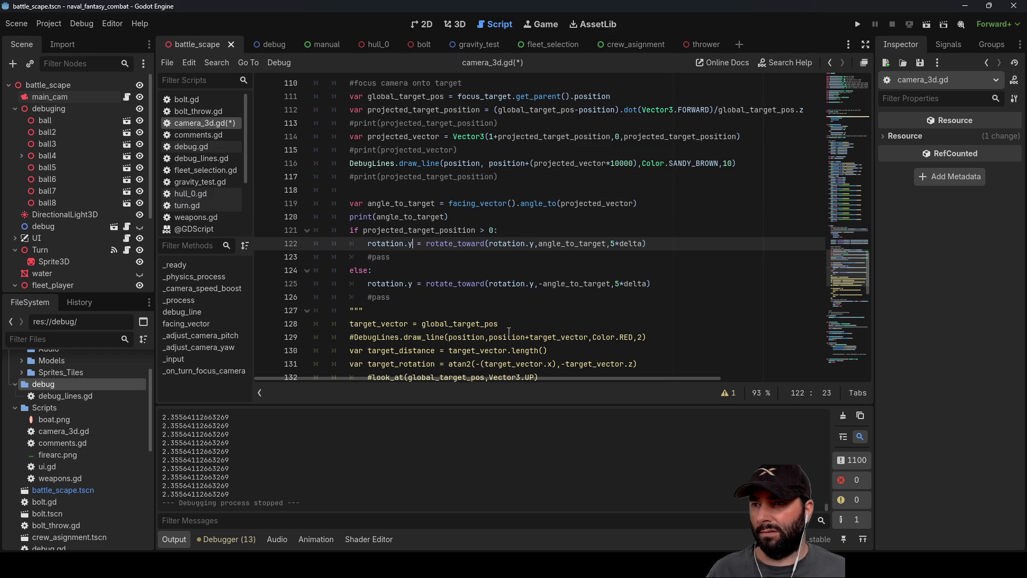
text(+)
key(Down)
key(Down)
key(Down)
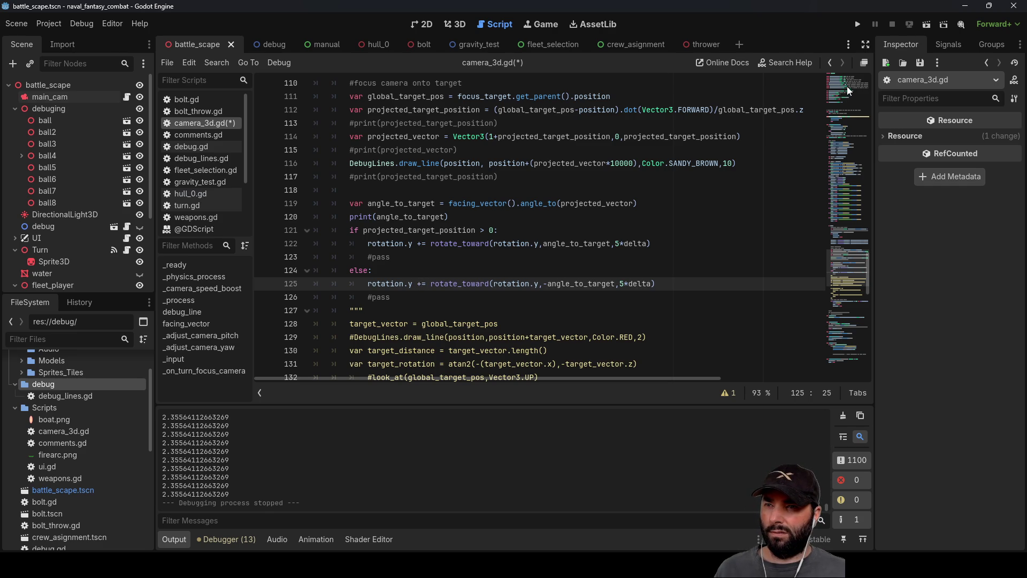
click(857, 27)
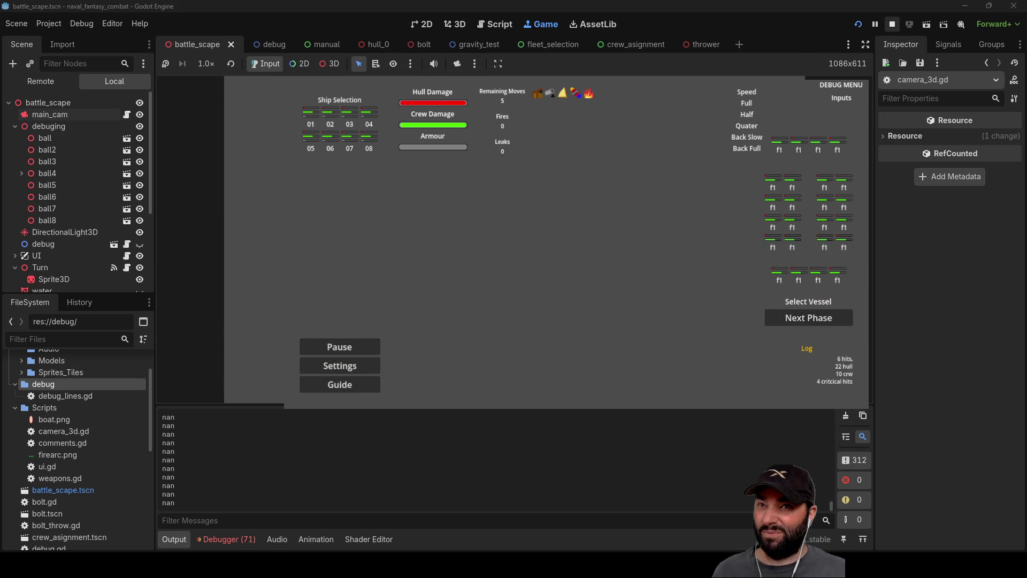
Stop the game, revert lines 122 and 125 to '=', and change 5*delta to 0.1*delta
key(F8)
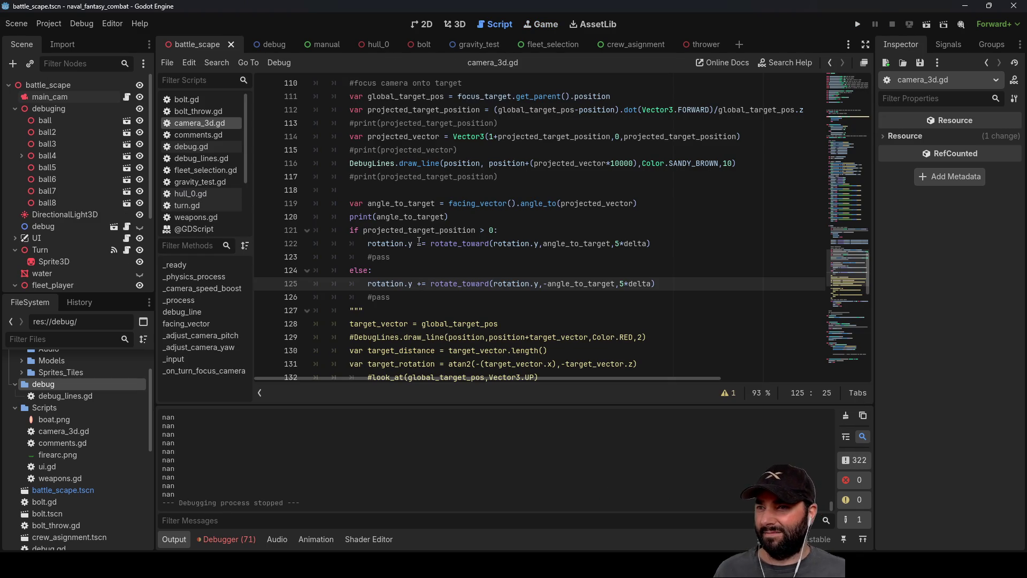
click(418, 243)
key(Delete)
key(Down)
key(Down)
key(Down)
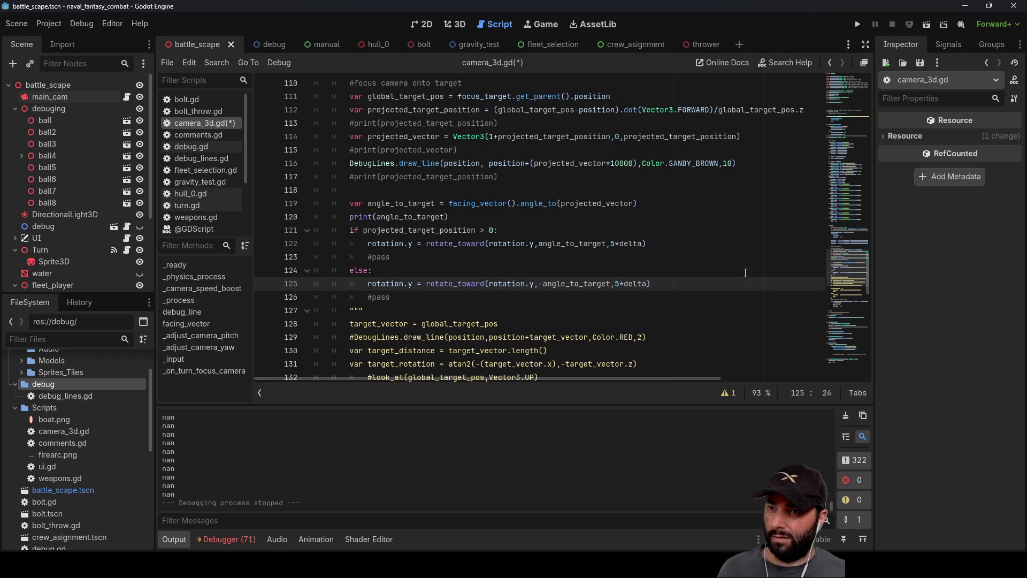
click(617, 244)
text(0.1)
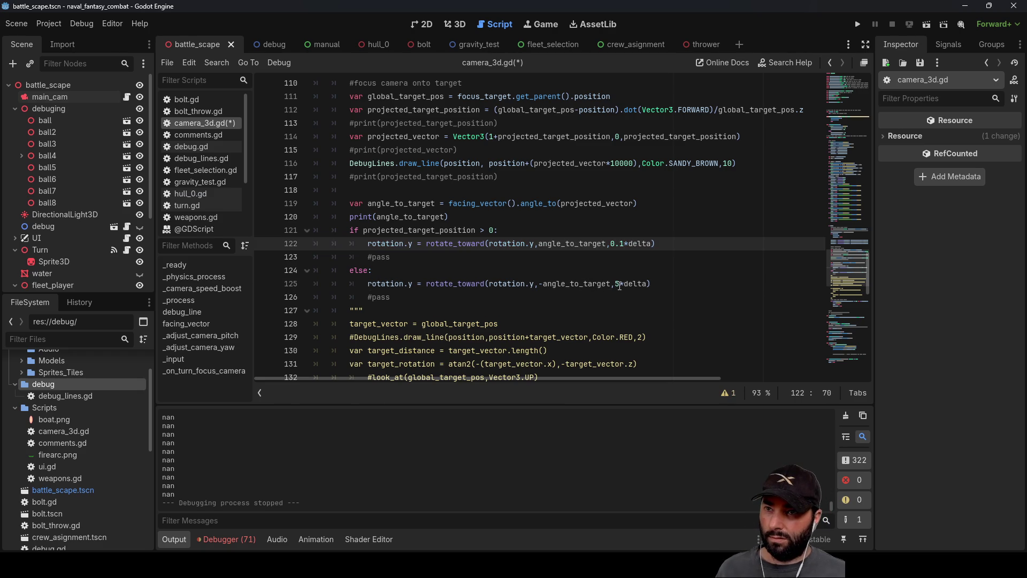
click(617, 284)
text(0.1)
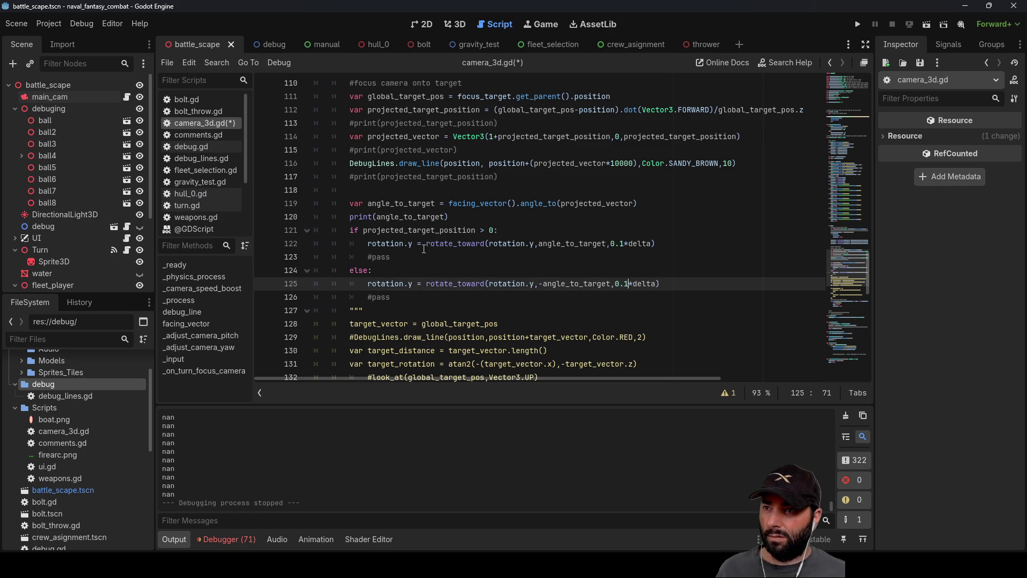
Switch both rotation lines to '+=' and run the game to test the slower turn
click(417, 243)
text(+)
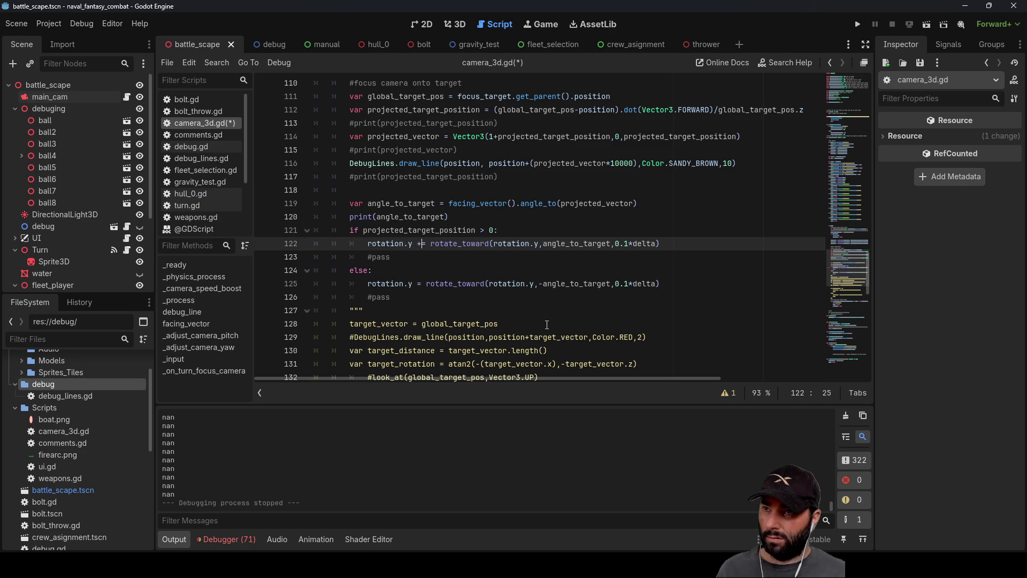
key(Down)
key(Down)
key(Down)
text(+)
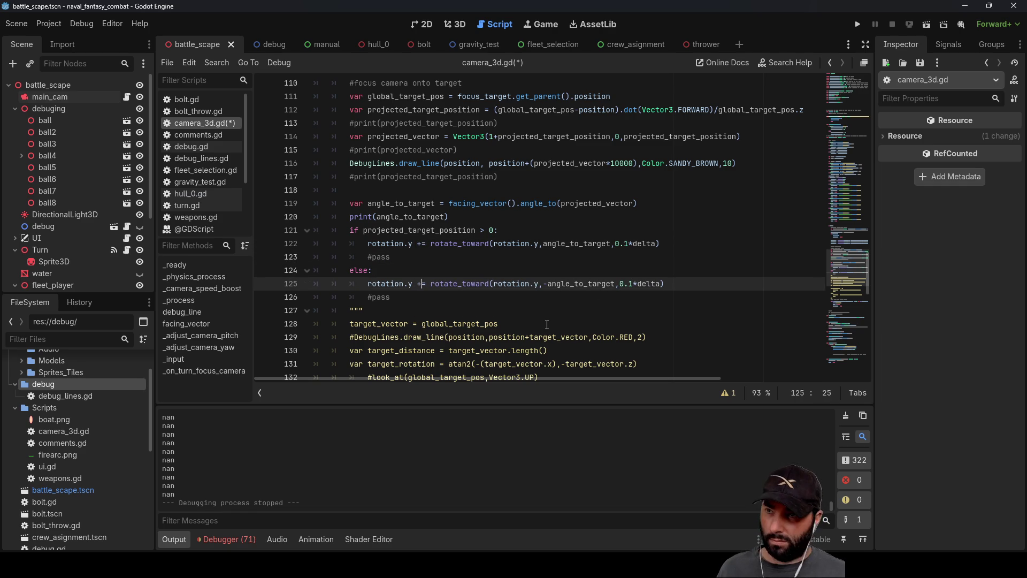
click(856, 25)
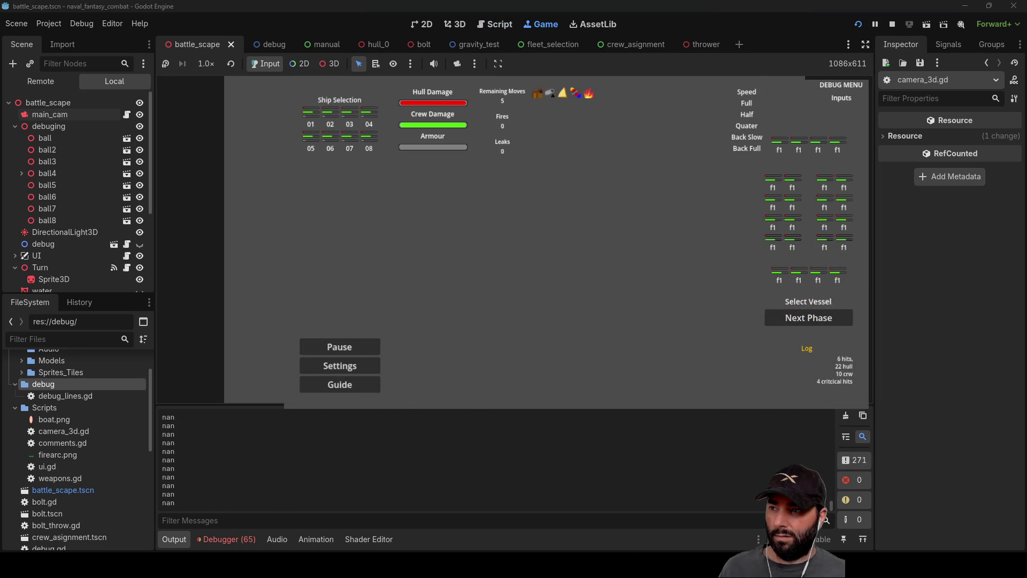
Stop the game, restore plain '=' on lines 125 and 122, and run again
key(F8)
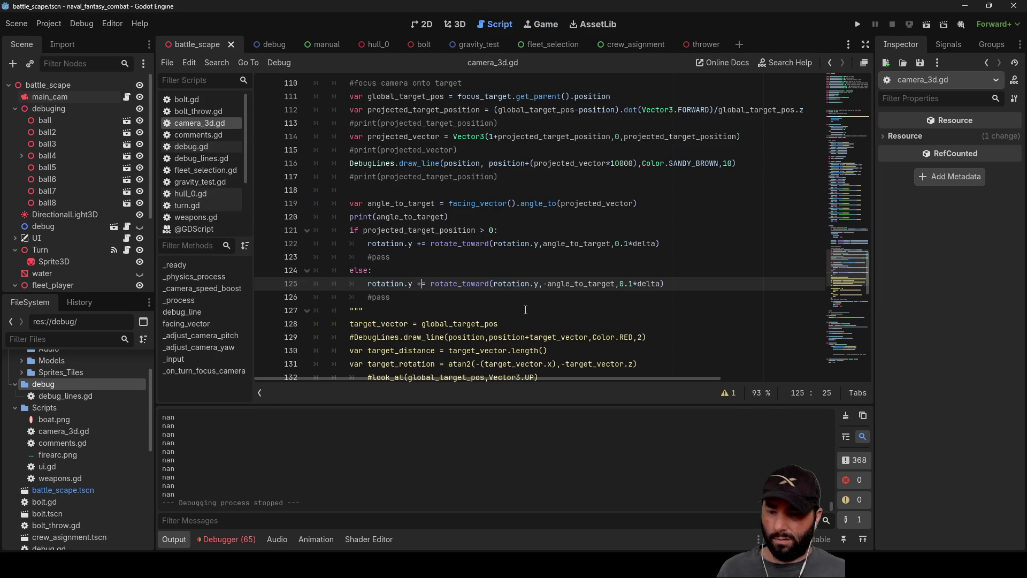
key(BackSpace)
key(Up)
key(Up)
key(Up)
key(BackSpace)
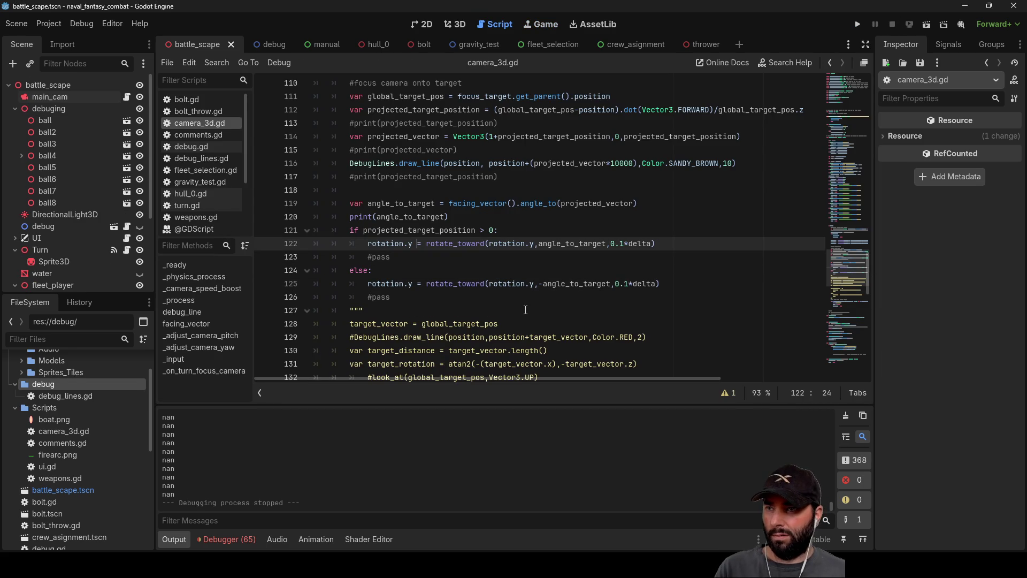
click(858, 24)
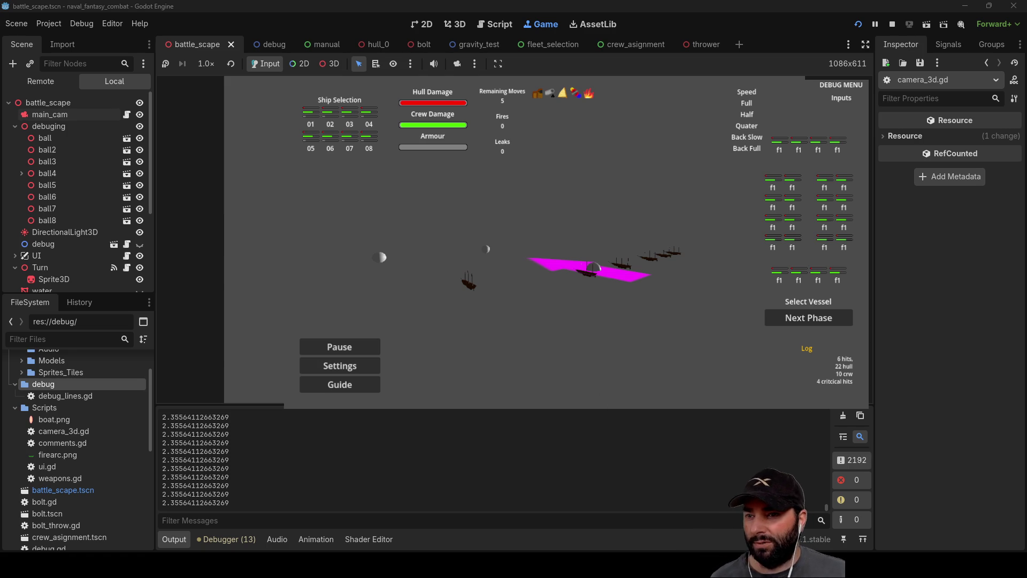
Enlarge the Output panel to read the printed angle_to_target values
drag(613, 408, 562, 142)
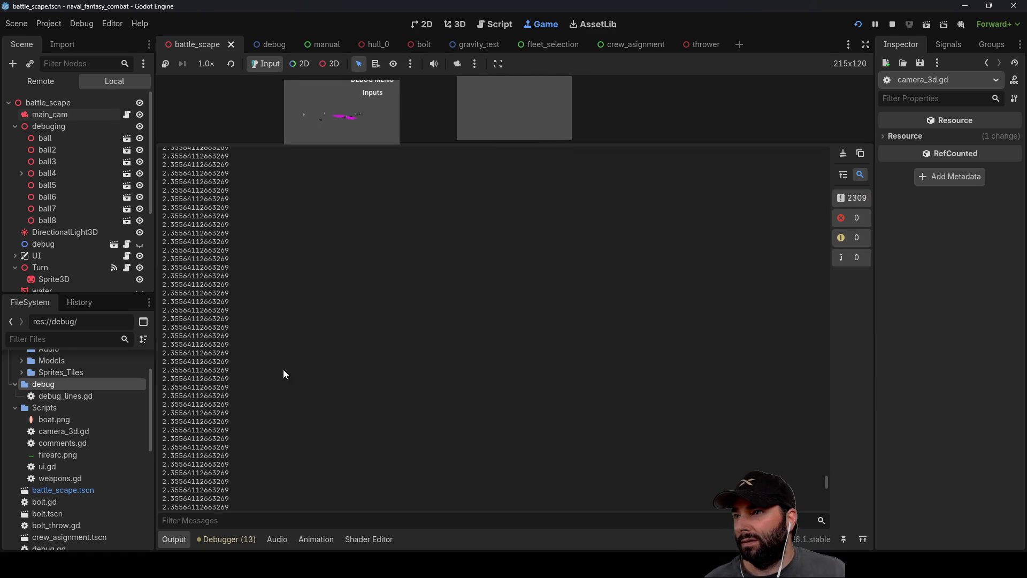
mouse_move(826, 469)
mouse_down()
mouse_move(825, 405)
mouse_move(819, 517)
mouse_move(836, 201)
mouse_up()
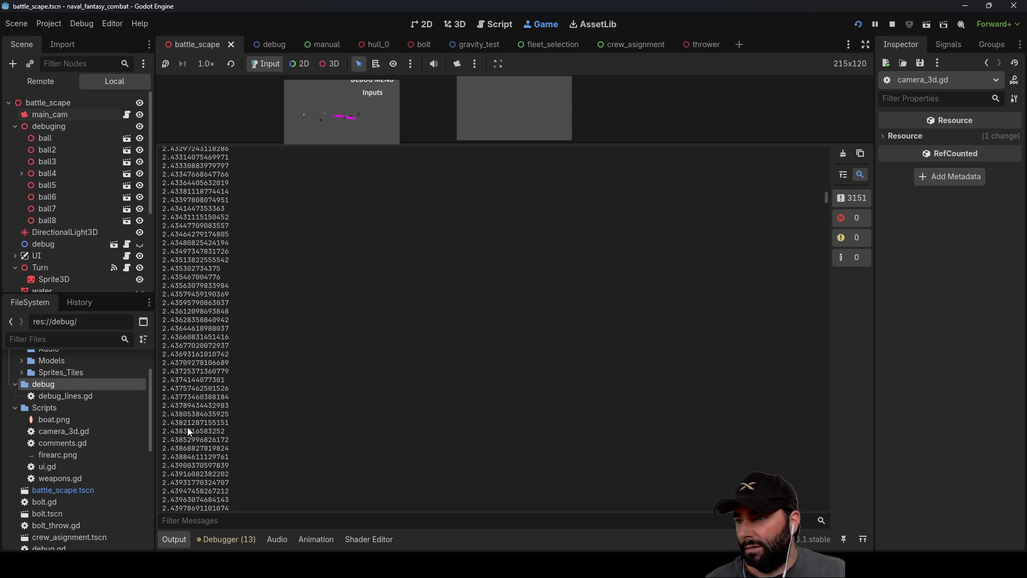
scroll(210, 441, down, 10)
scroll(207, 444, down, 6)
scroll(186, 458, down, 15)
scroll(188, 455, down, 15)
scroll(192, 460, down, 8)
scroll(187, 428, down, 7)
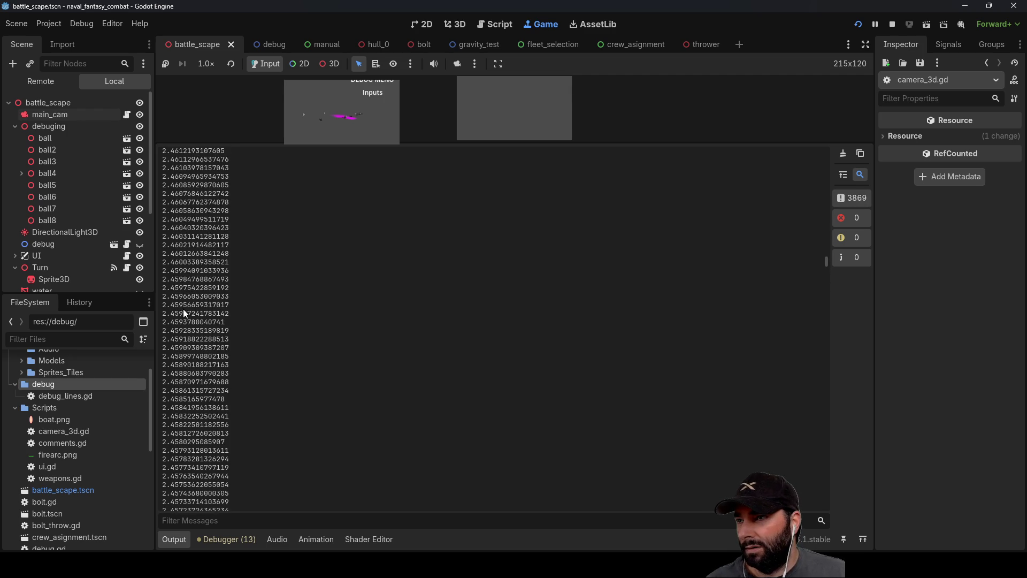
scroll(181, 272, down, 10)
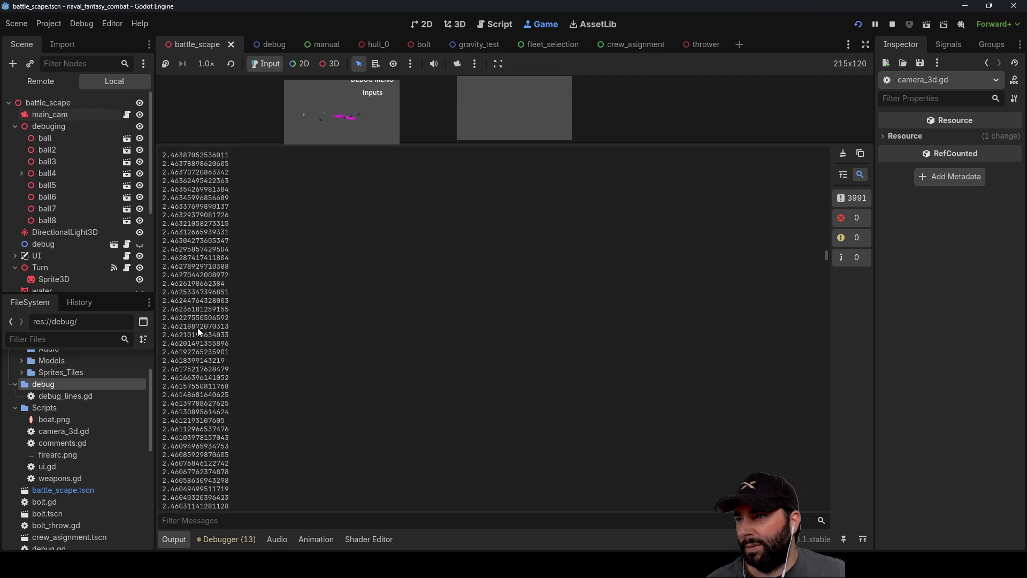
scroll(189, 299, up, 15)
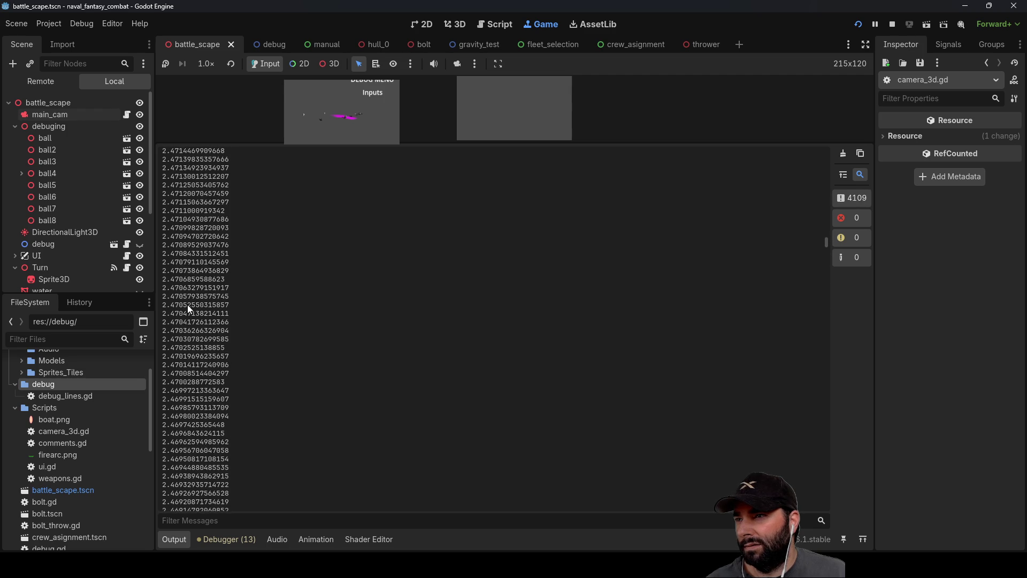
scroll(188, 262, up, 8)
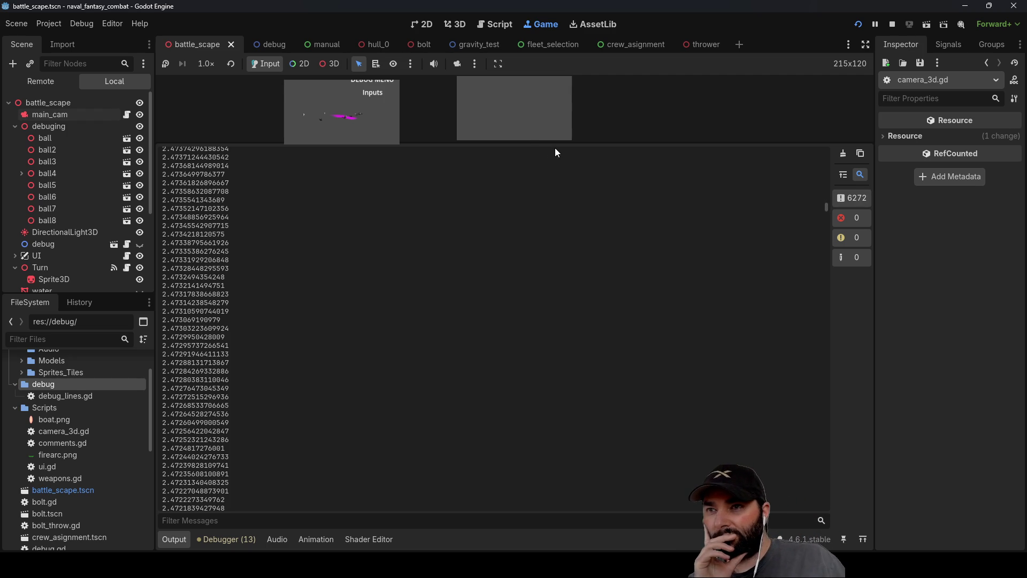
drag(555, 143, 541, 458)
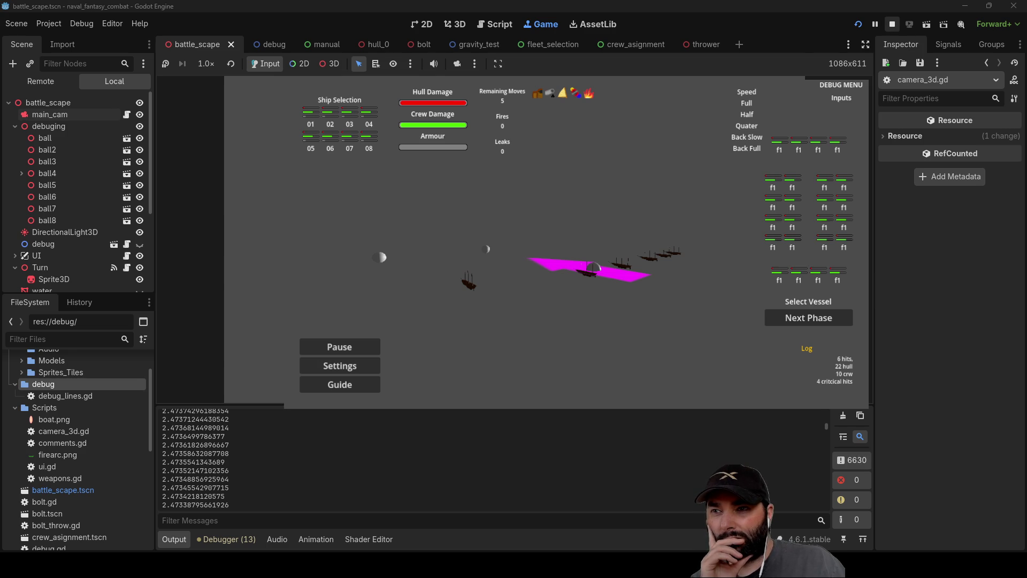
Stop the game, delete '2*' so line 143 uses fmod(angle_to_target,PI), and rerun with F5
click(892, 24)
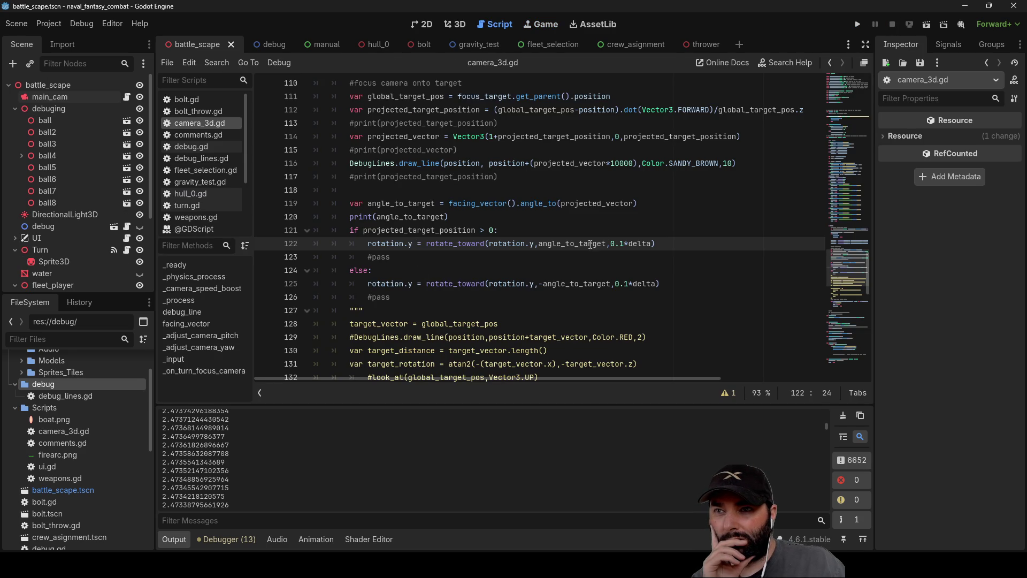
scroll(619, 237, down, 7)
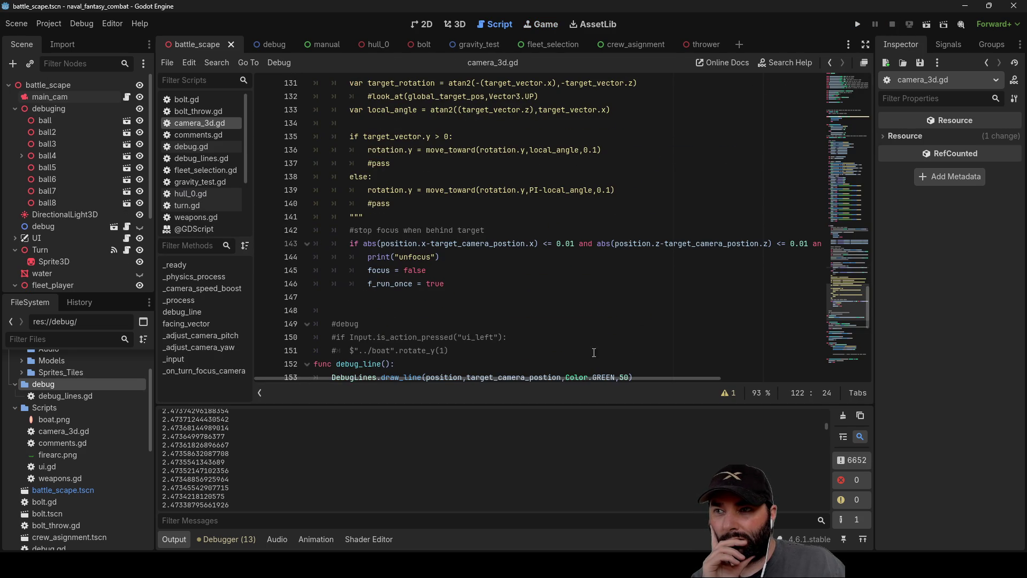
drag(604, 377, 768, 374)
click(744, 243)
key(BackSpace)
key(BackSpace)
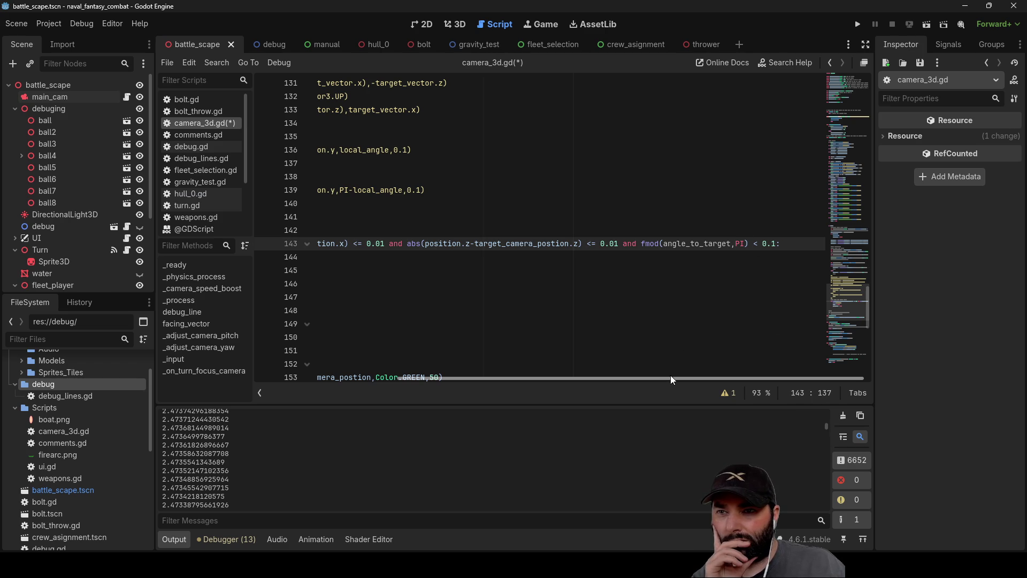
drag(673, 378, 514, 379)
key(F5)
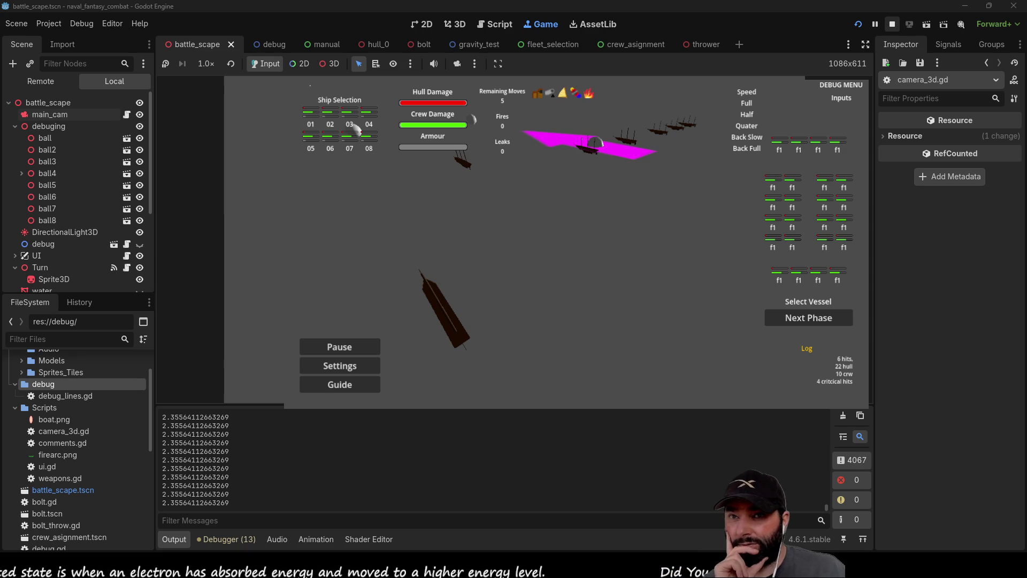
Stop the running game with F8 after watching the camera turn
key(F8)
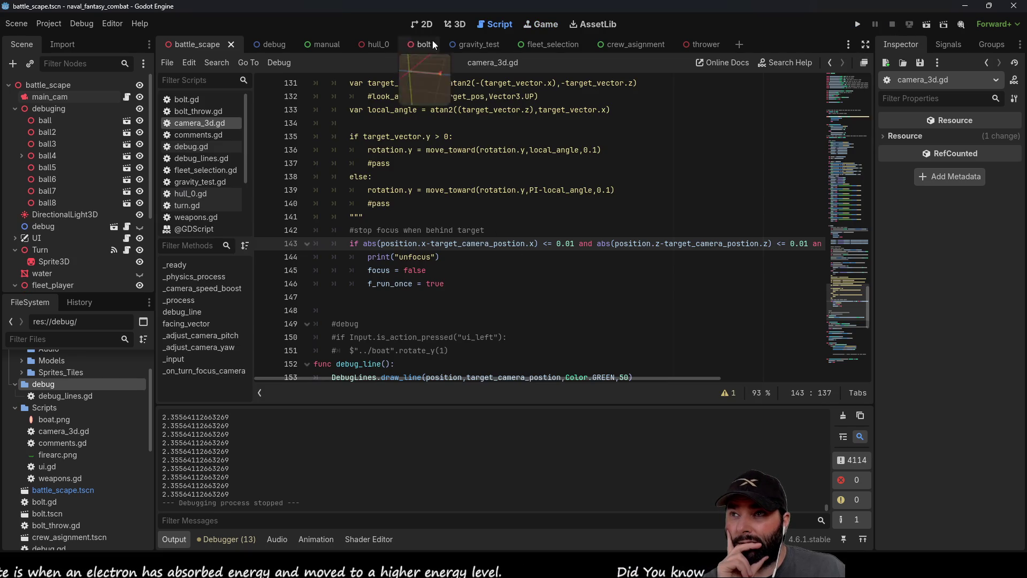
In the 3D view, select main_cam and set its Y rotation to 270
click(455, 24)
scroll(528, 239, down, 20)
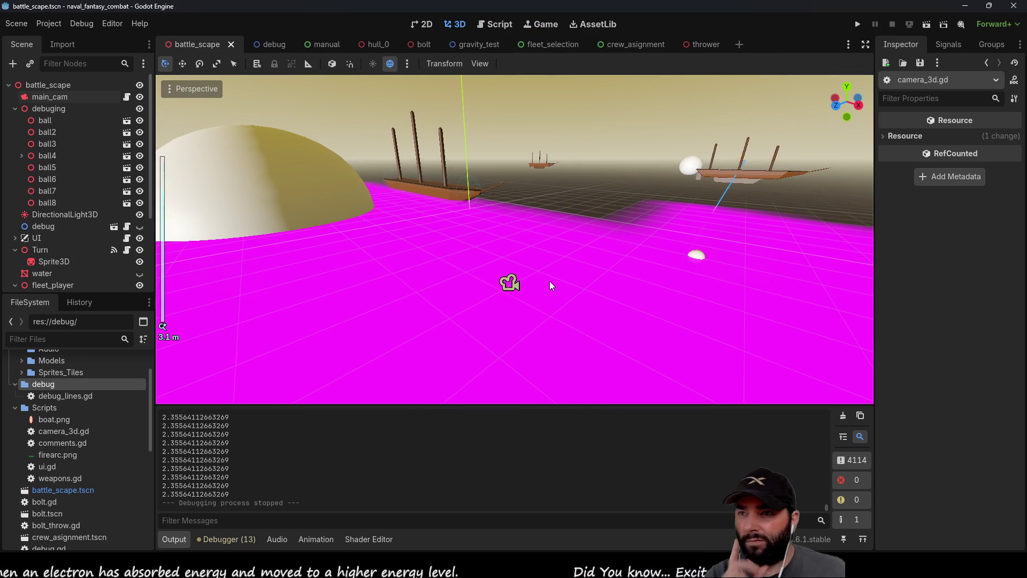
drag(557, 297, 540, 210)
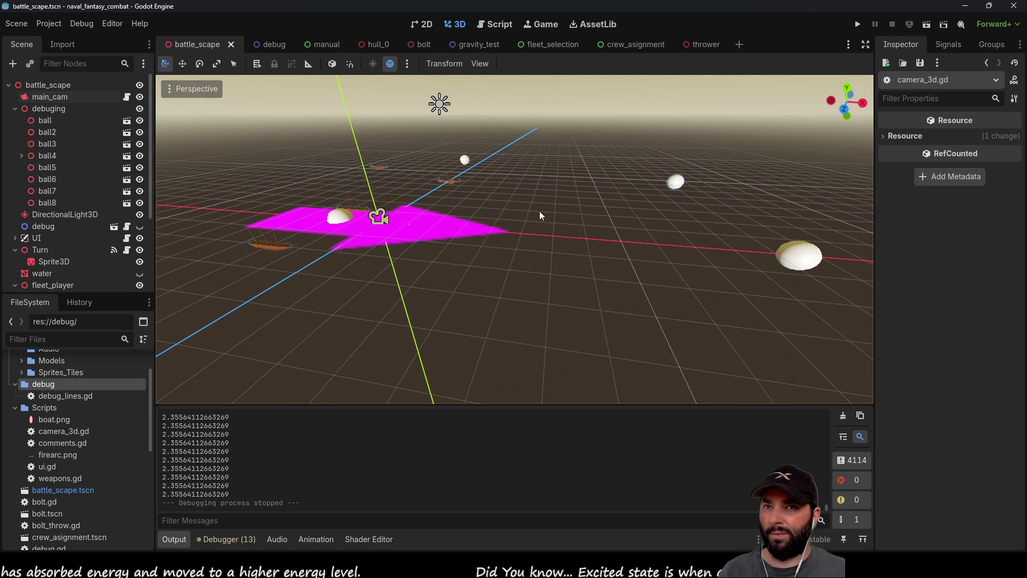
click(50, 97)
click(955, 389)
text(270)
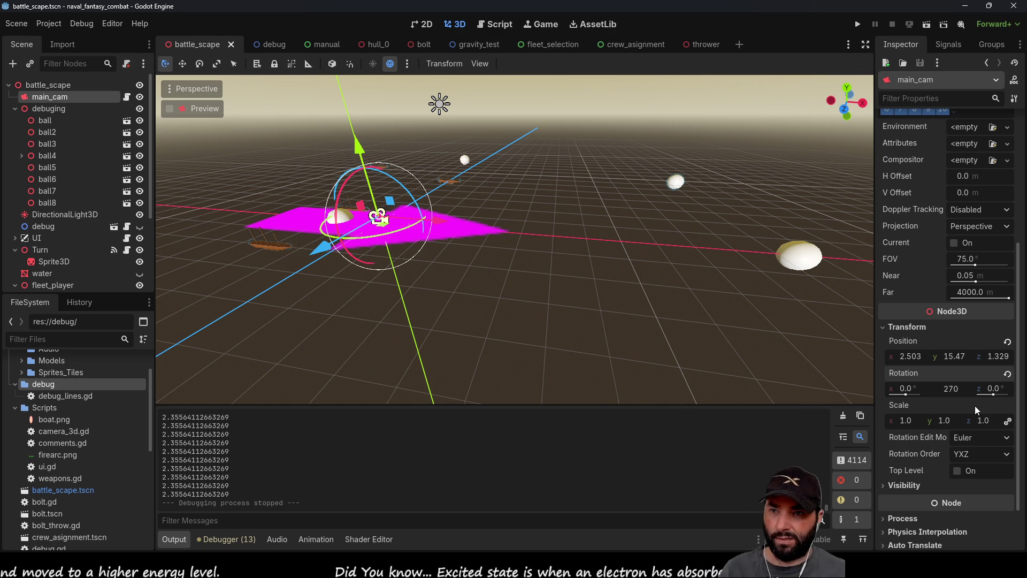
key(Return)
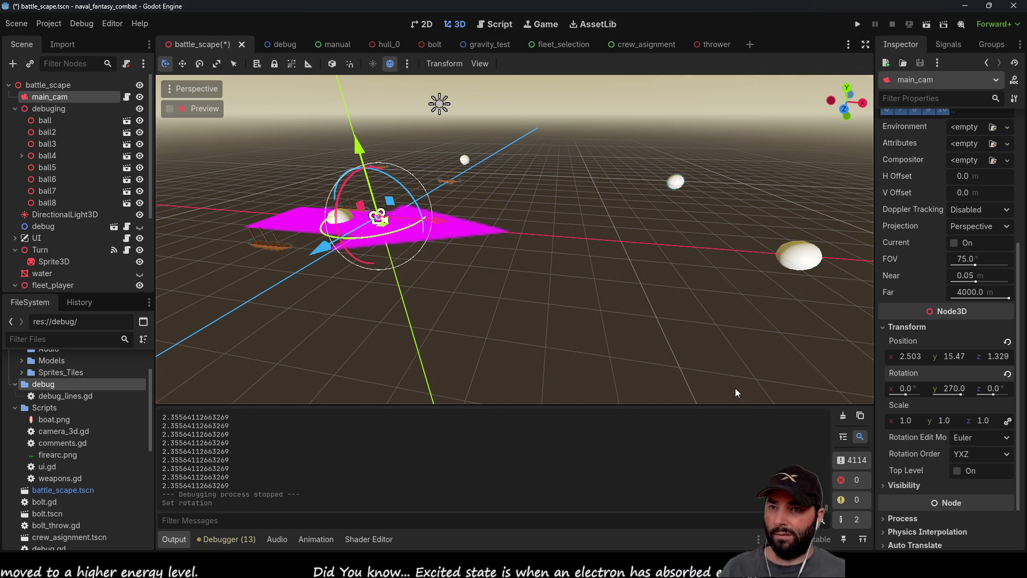
Hide the magenta Sprite3D, frame main_cam, and reset its X rotation to 0
click(140, 262)
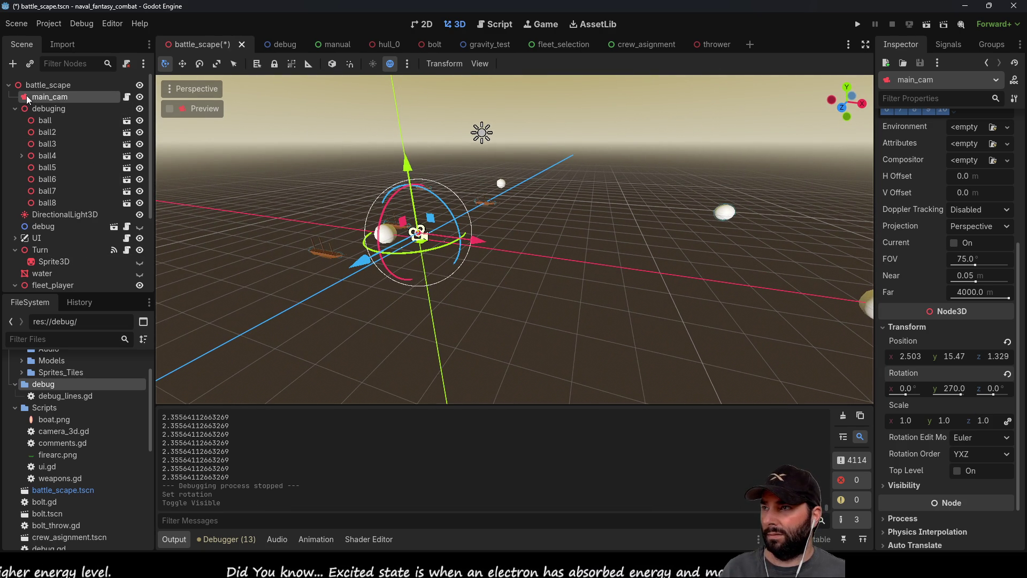
scroll(538, 291, up, 5)
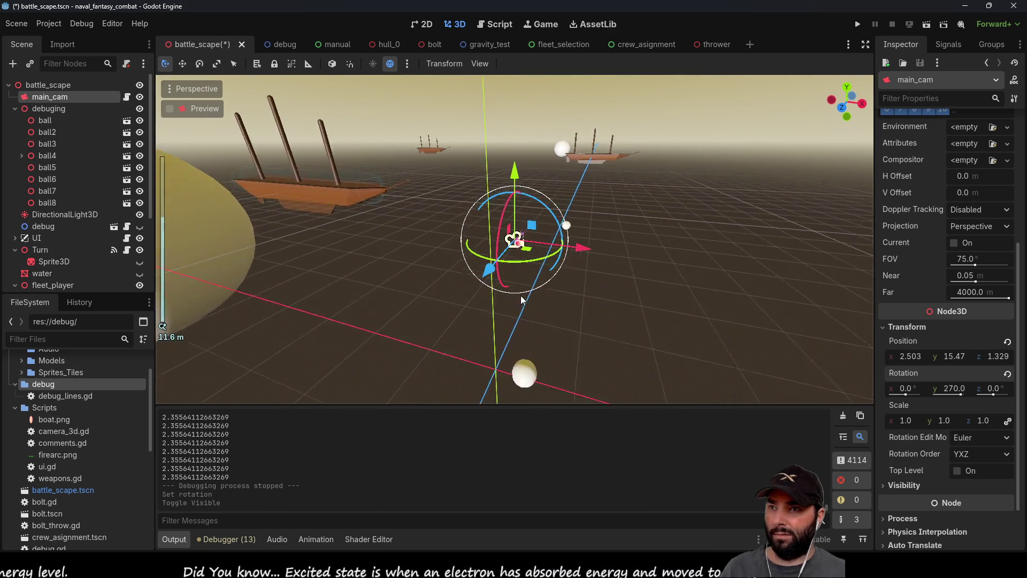
mouse_move(518, 287)
mouse_down()
mouse_move(425, 262)
mouse_move(278, 252)
mouse_up()
key(f)
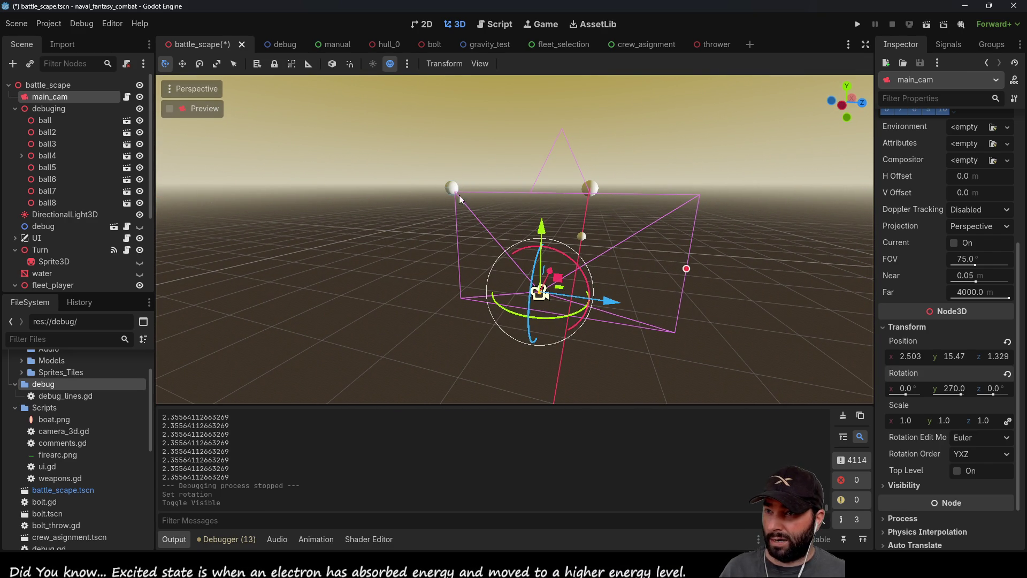
mouse_move(707, 337)
mouse_down()
mouse_move(446, 249)
mouse_move(729, 240)
mouse_move(578, 245)
mouse_up()
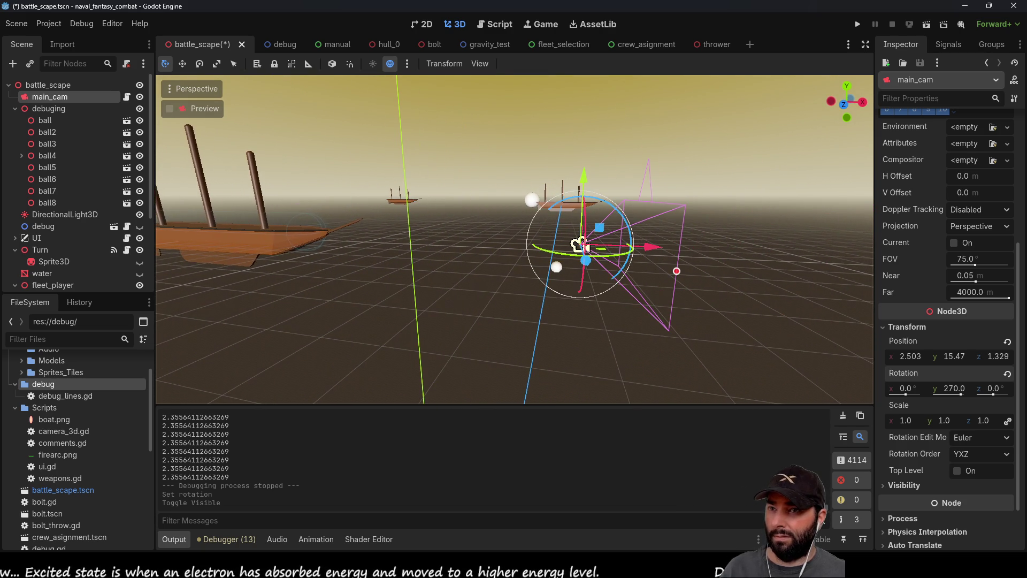
drag(624, 212, 640, 220)
click(909, 391)
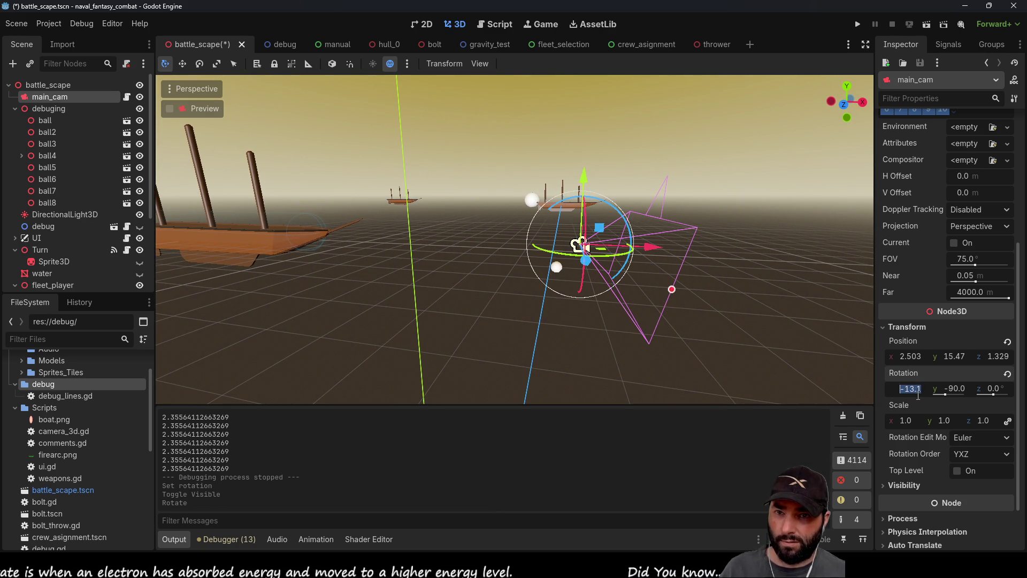
text(0)
key(Return)
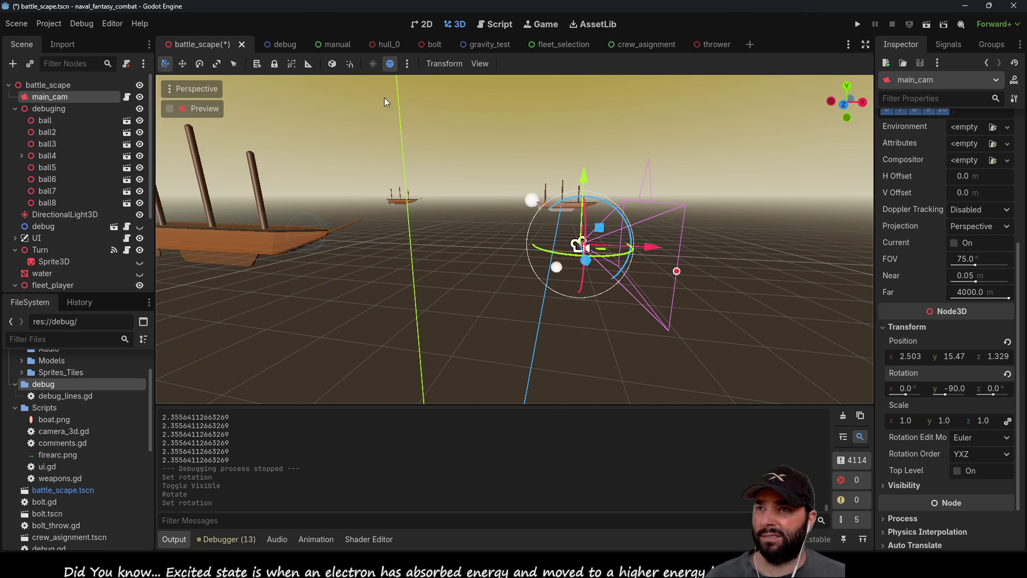
Return to camera_3d.gd and browse its variables, _on_turn_focus_camera and _input methods
click(497, 21)
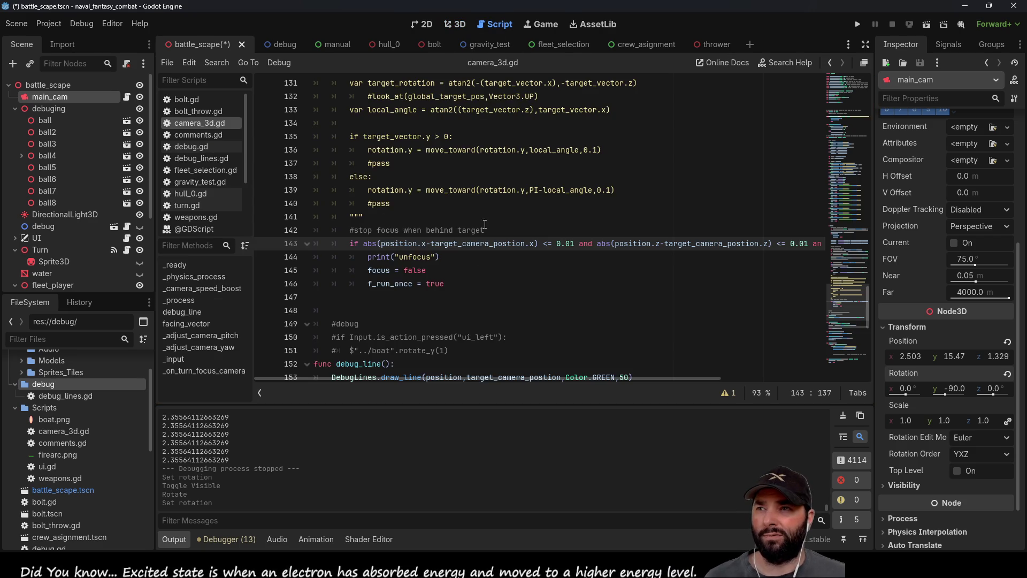
scroll(480, 273, up, 20)
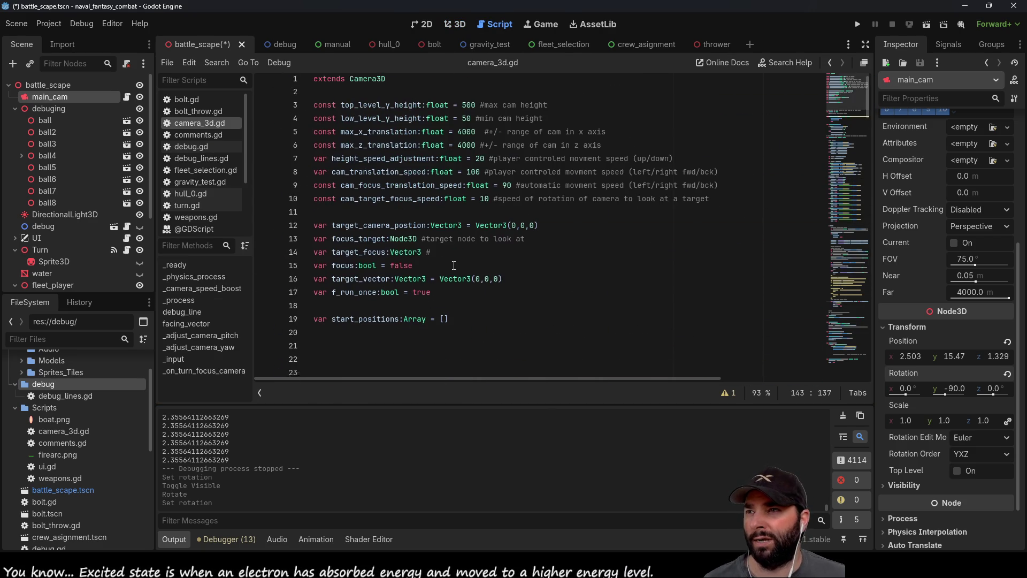
scroll(453, 266, down, 4)
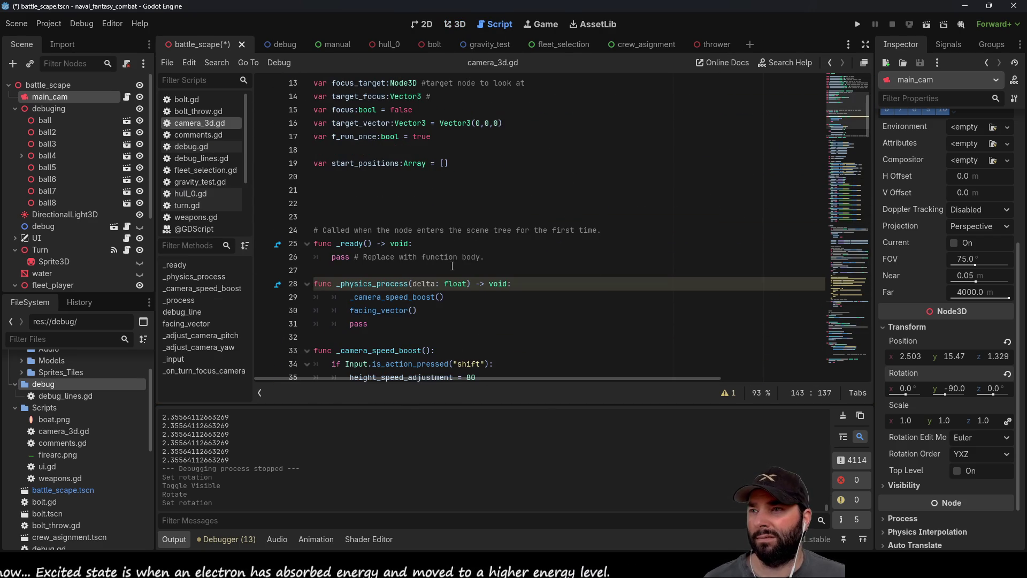
scroll(452, 266, down, 7)
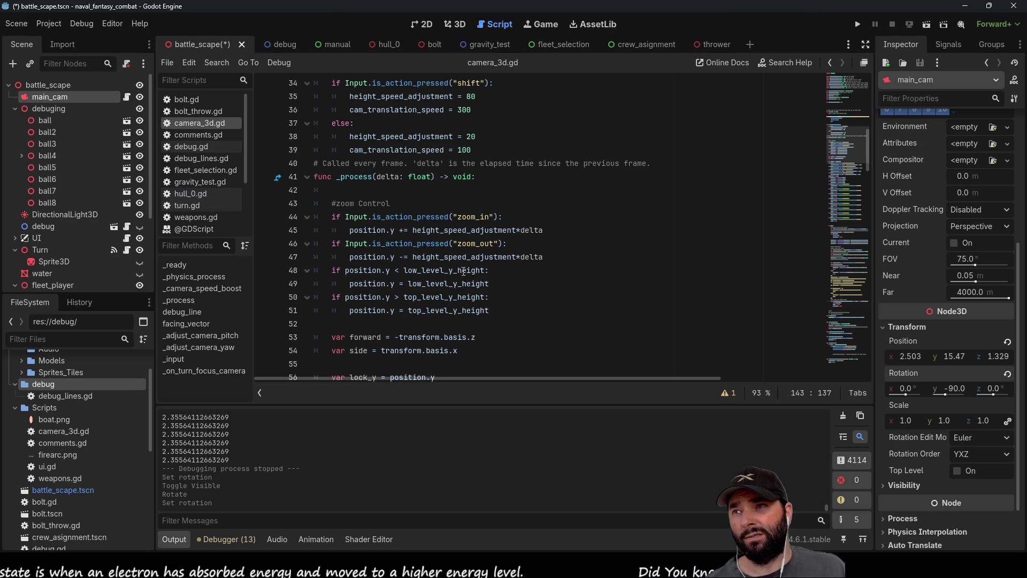
scroll(464, 271, up, 11)
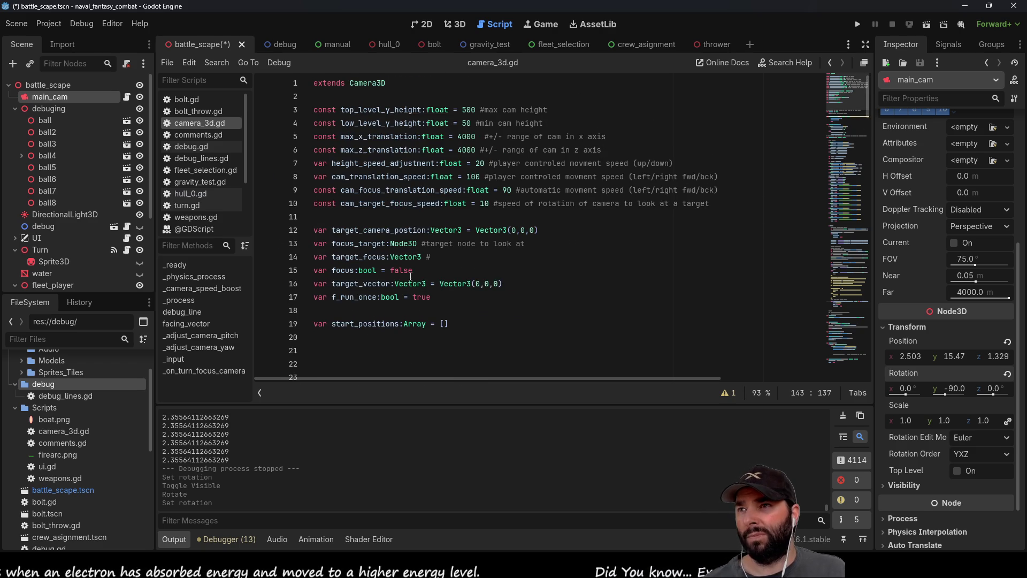
scroll(330, 182, down, 20)
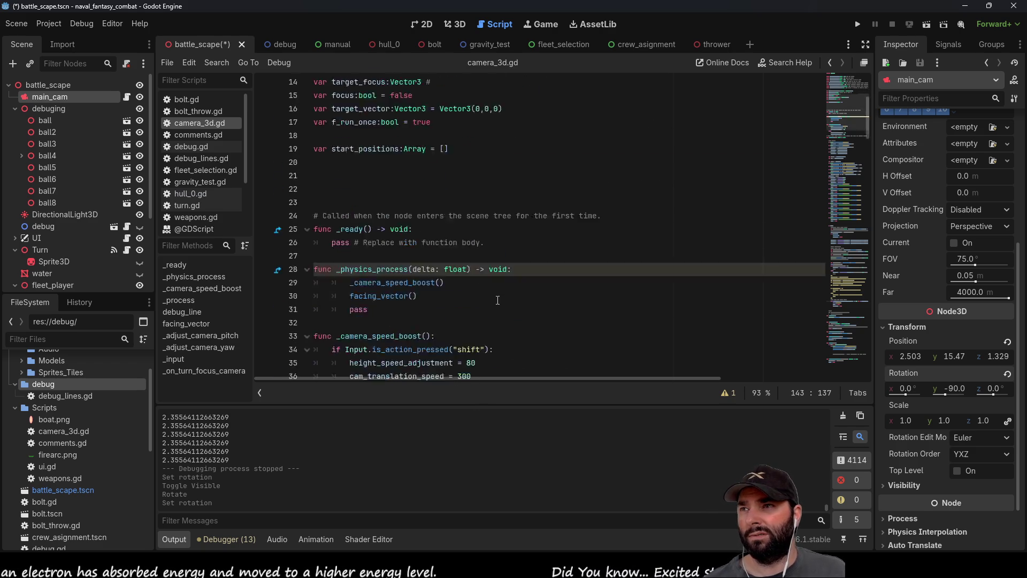
click(189, 372)
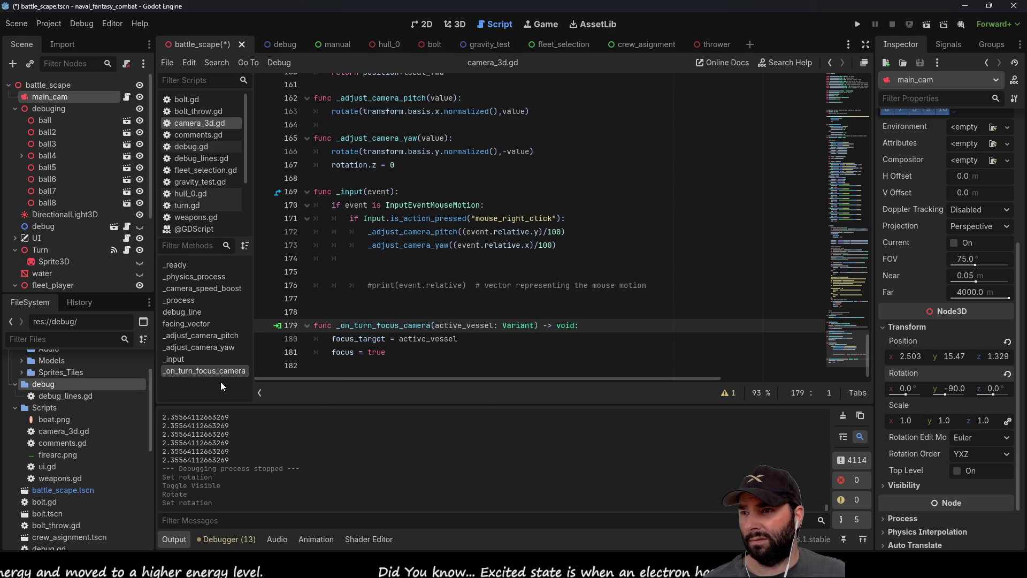
click(187, 361)
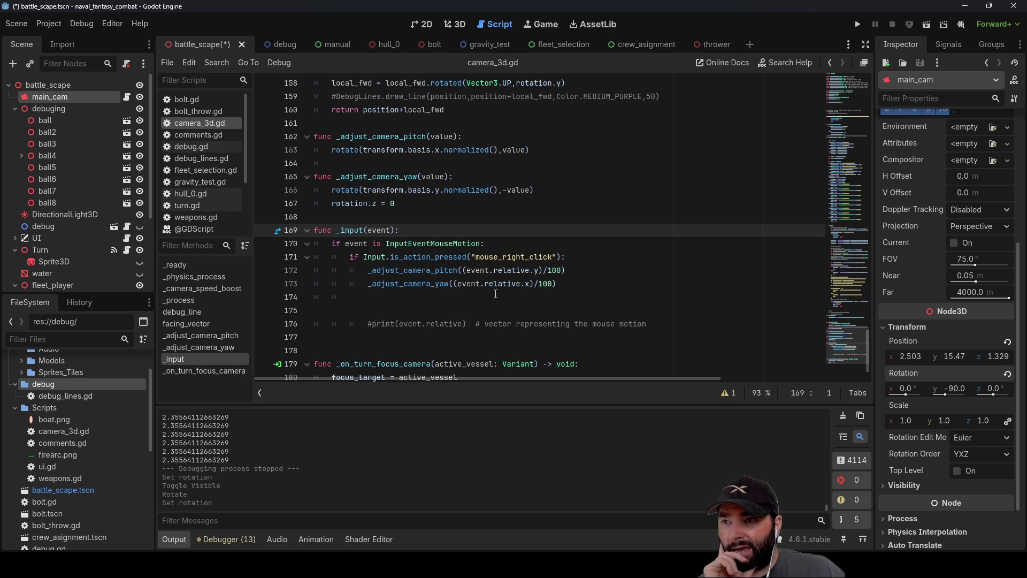
scroll(495, 296, up, 10)
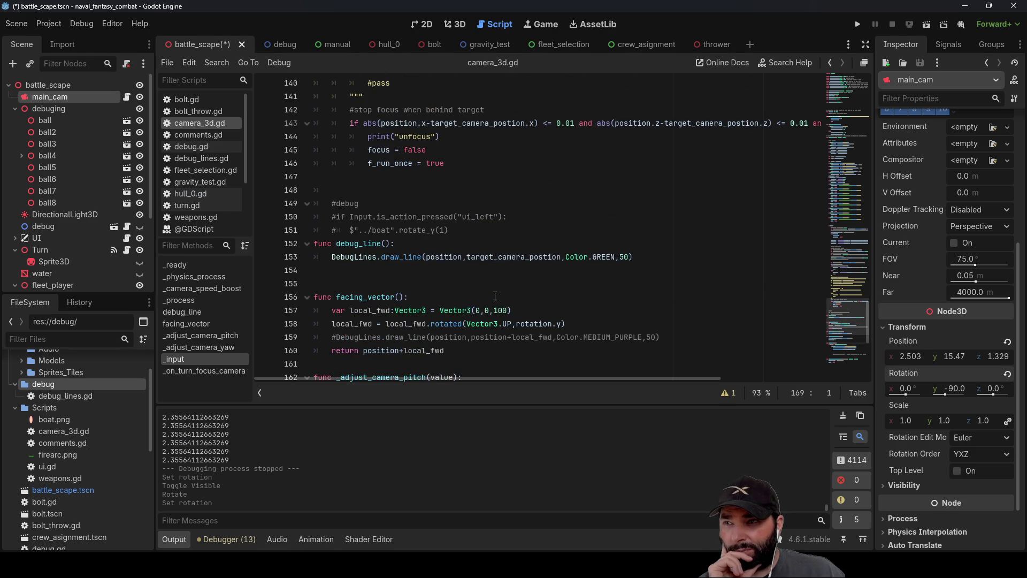
Review the rotation code, highlighting angle_to_target on line 120, then launch the battle scene
scroll(495, 296, up, 9)
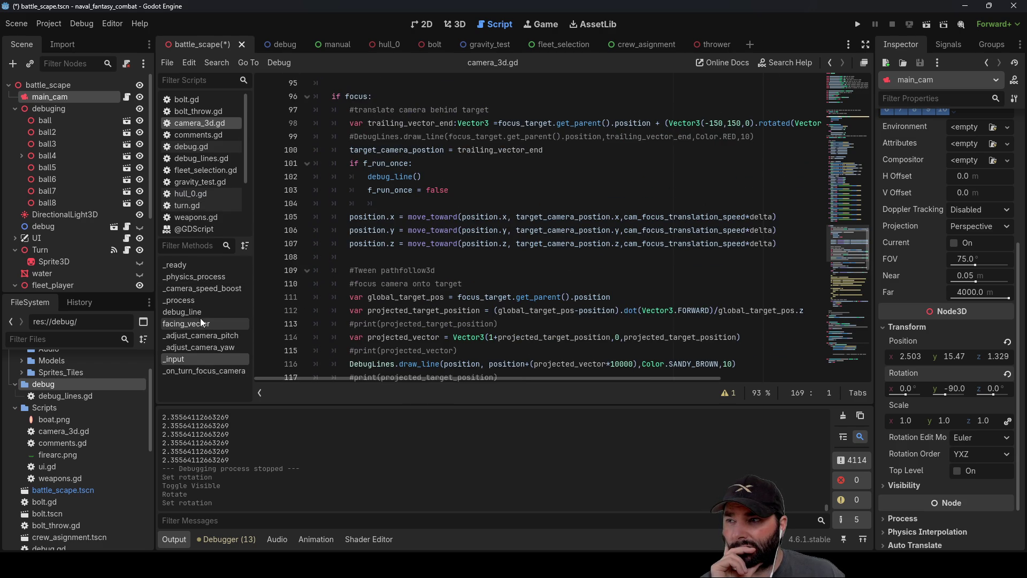
click(191, 371)
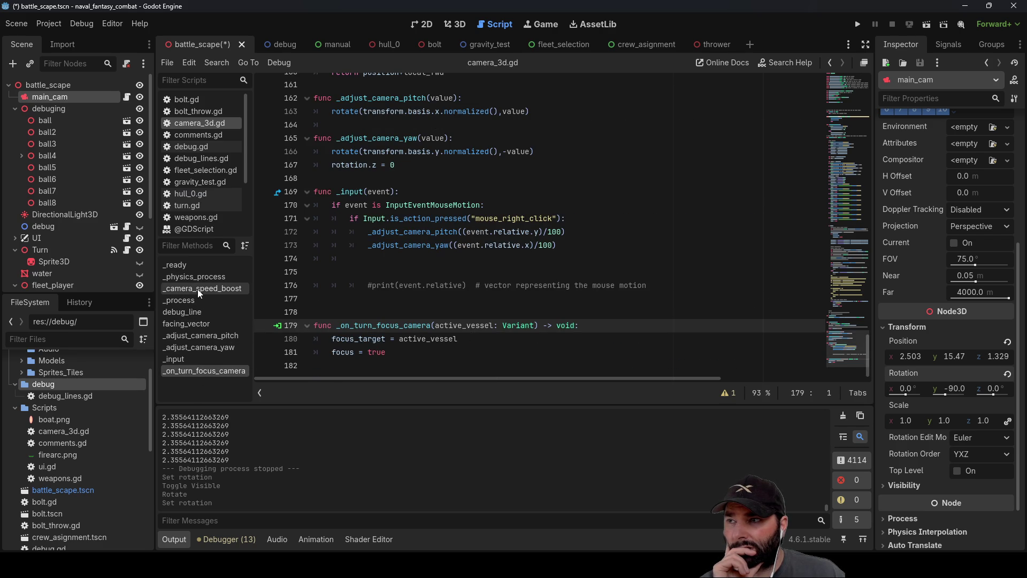
scroll(427, 302, up, 5)
scroll(427, 301, up, 12)
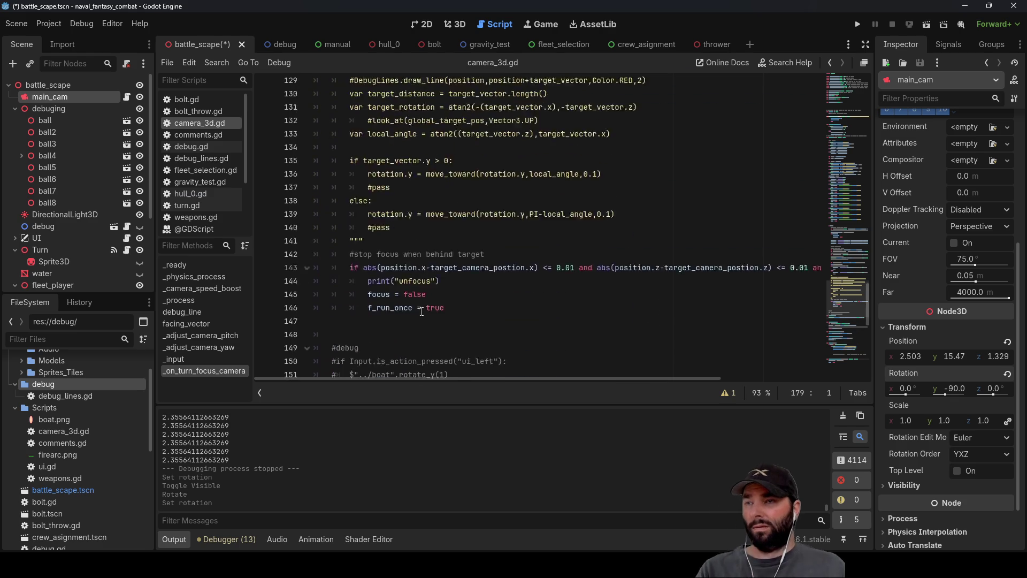
scroll(420, 309, up, 7)
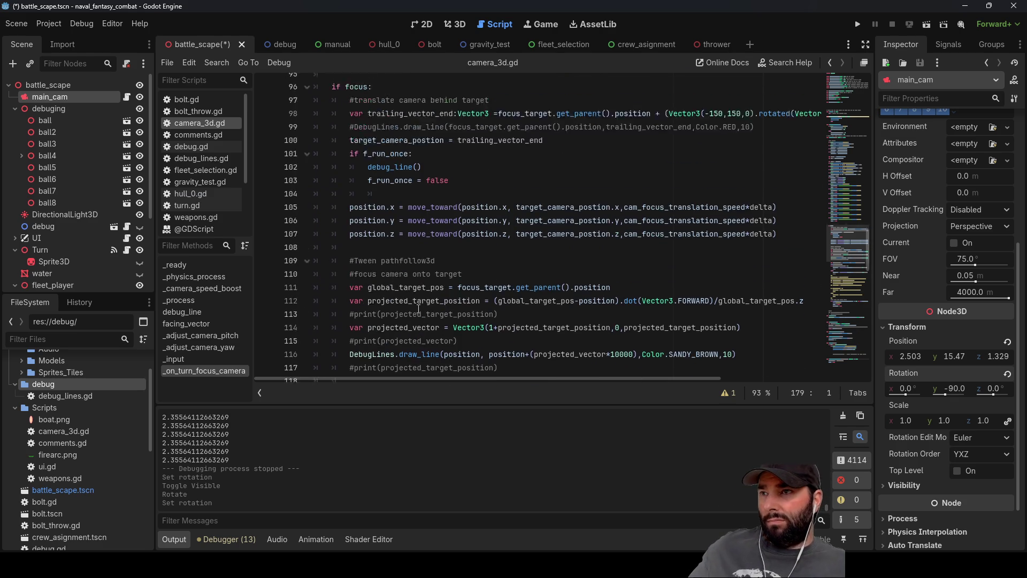
scroll(377, 191, up, 4)
scroll(380, 192, down, 4)
scroll(417, 241, down, 2)
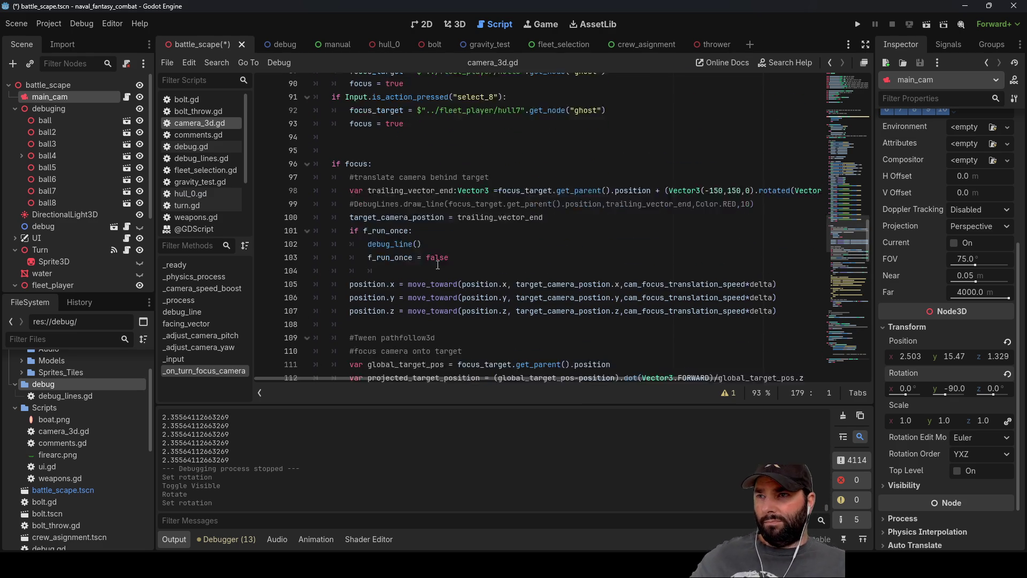
scroll(437, 265, down, 4)
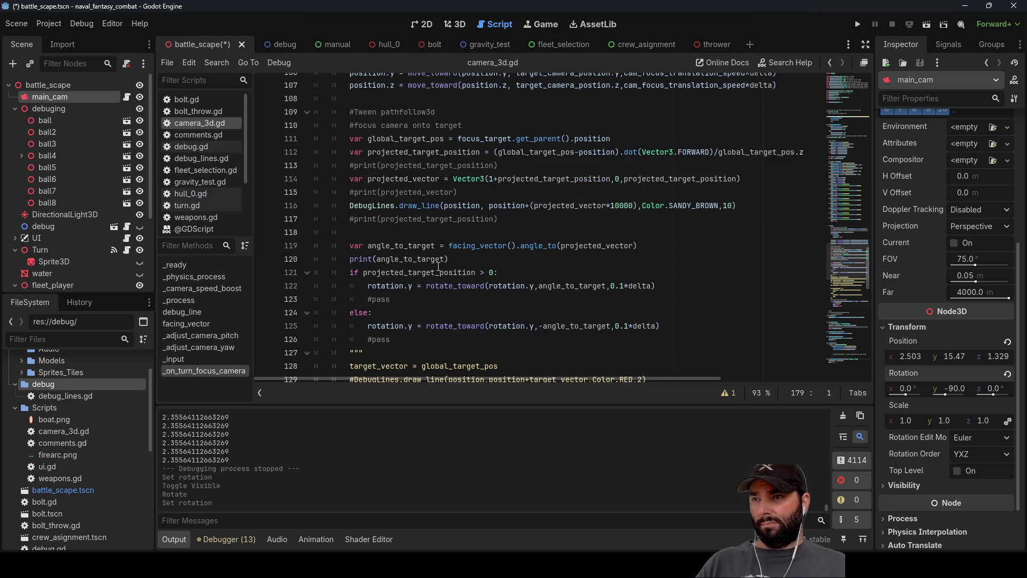
scroll(434, 272, down, 2)
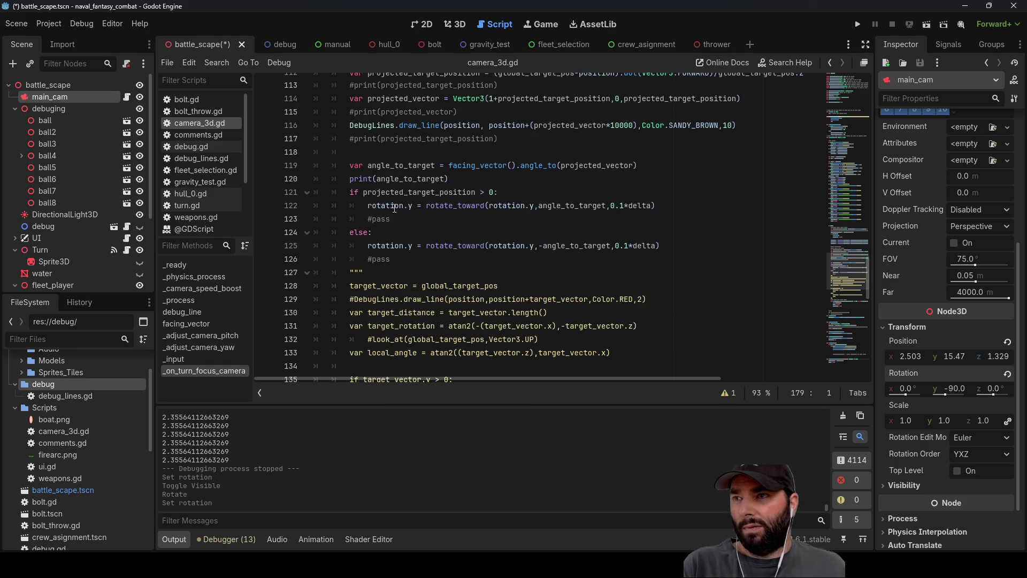
double_click(393, 178)
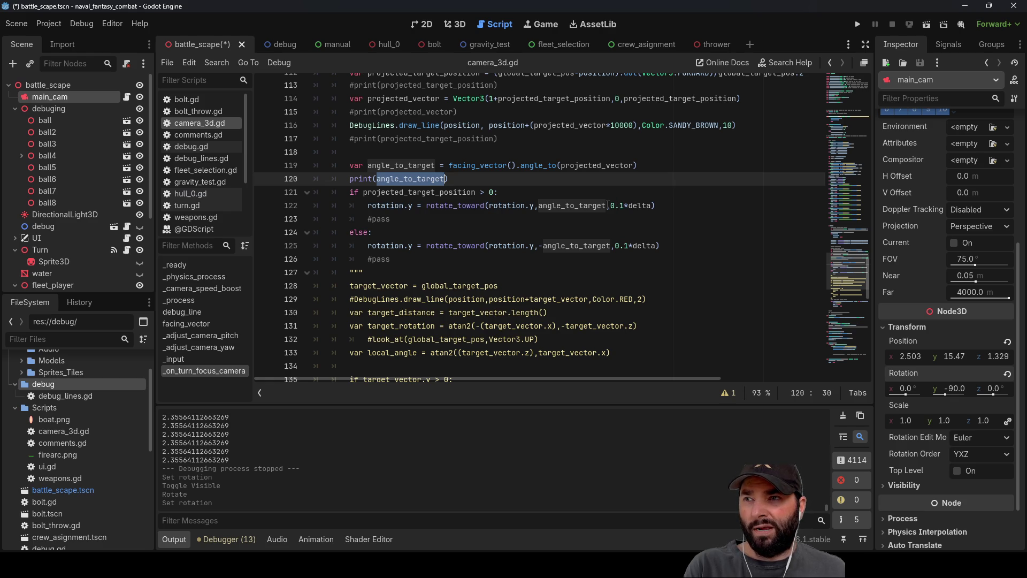
click(856, 25)
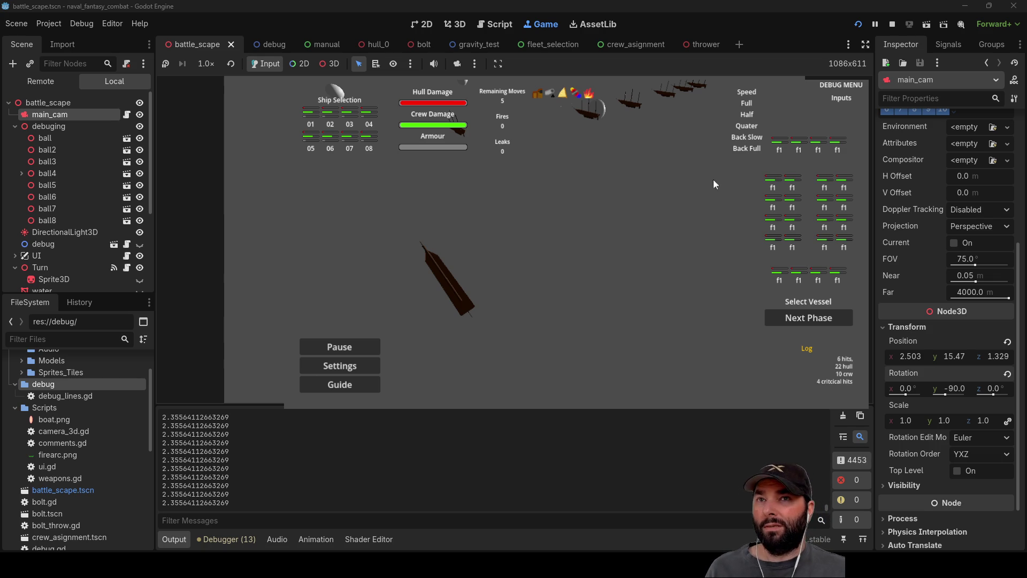
Stop the running game and return to camera_3d.gd
click(892, 25)
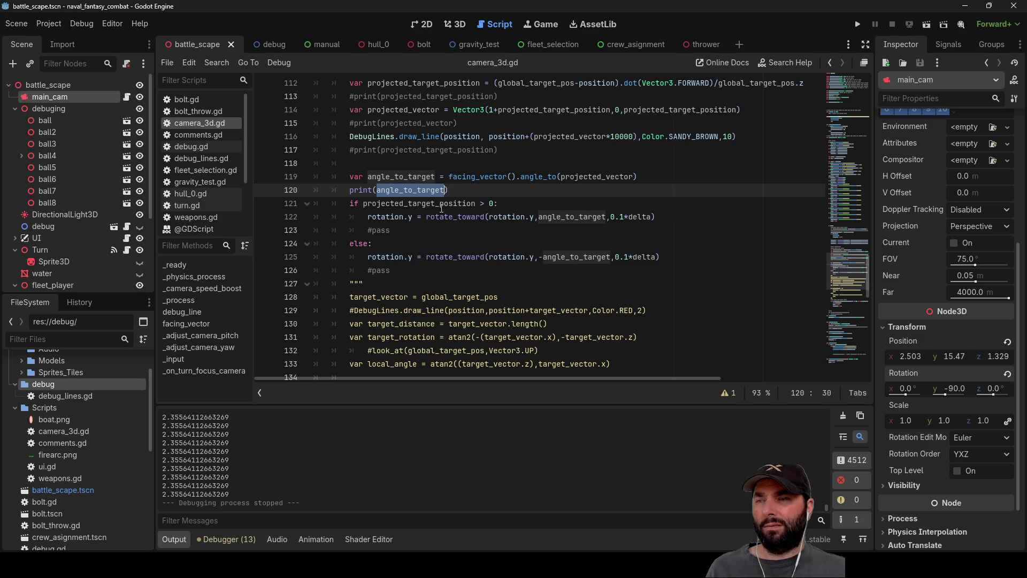
Inspect the print(angle_to_target) line and add a blank line before it
key(Down)
key(Down)
key(Down)
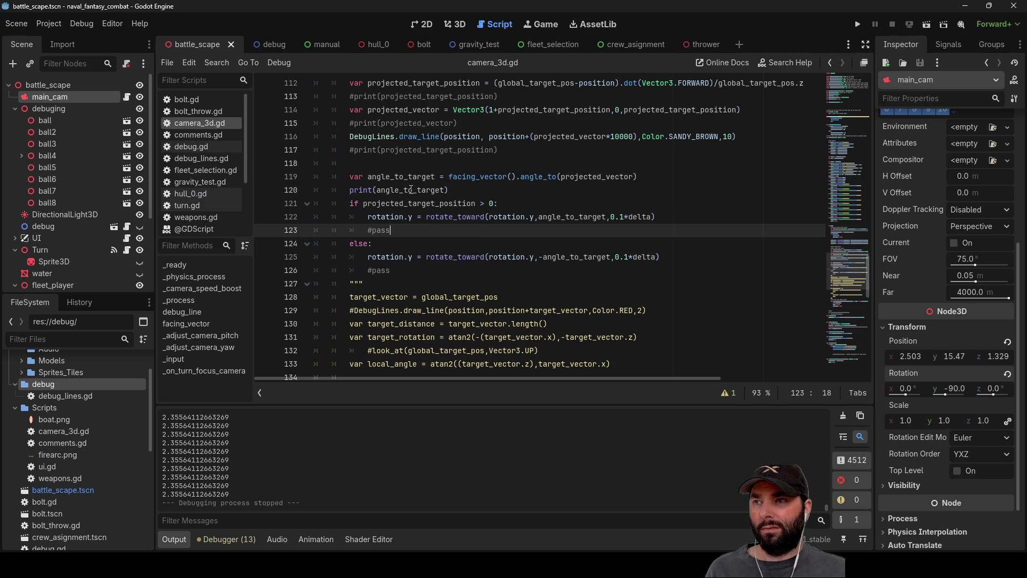
double_click(411, 190)
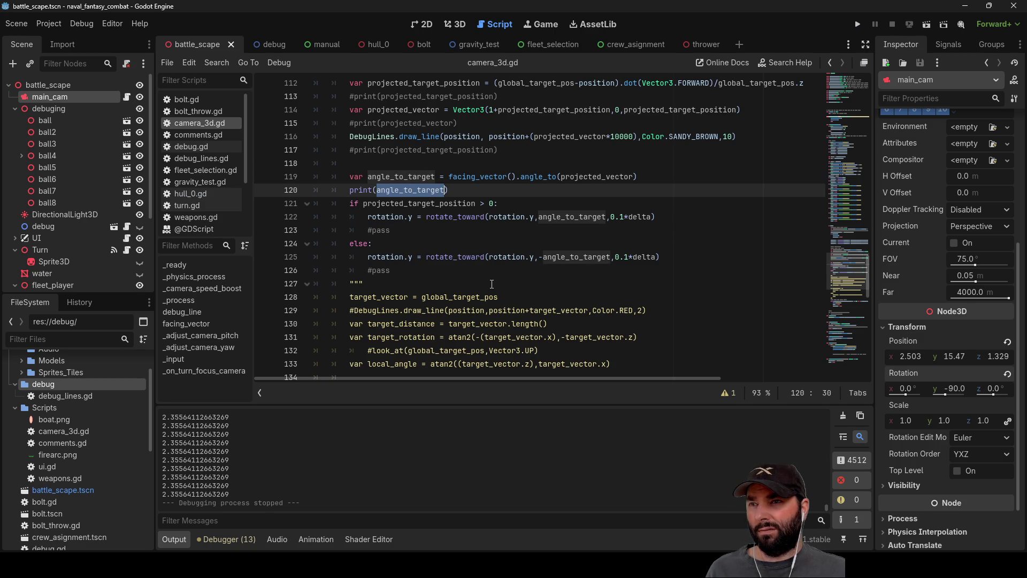
scroll(492, 283, up, 1)
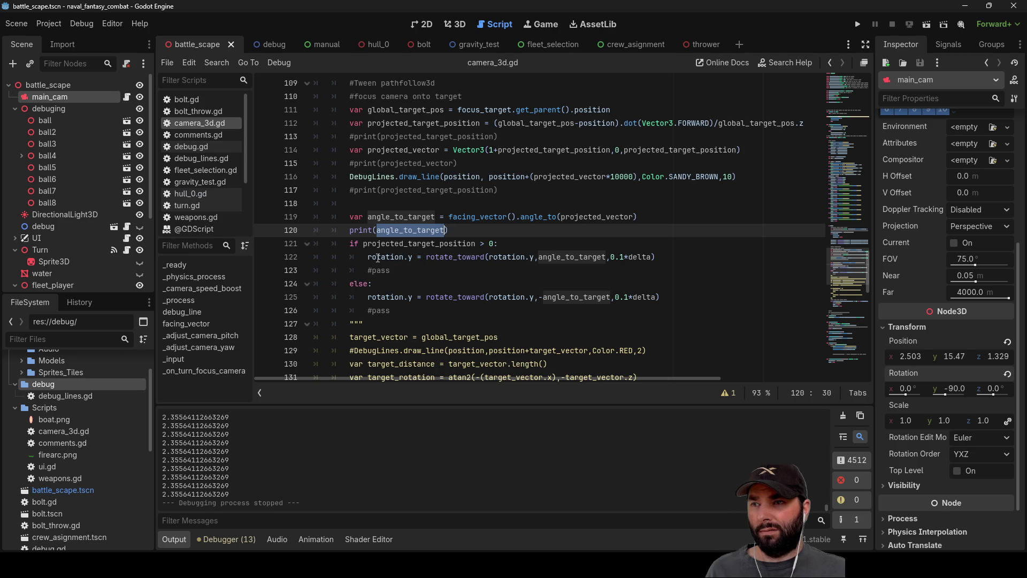
click(434, 217)
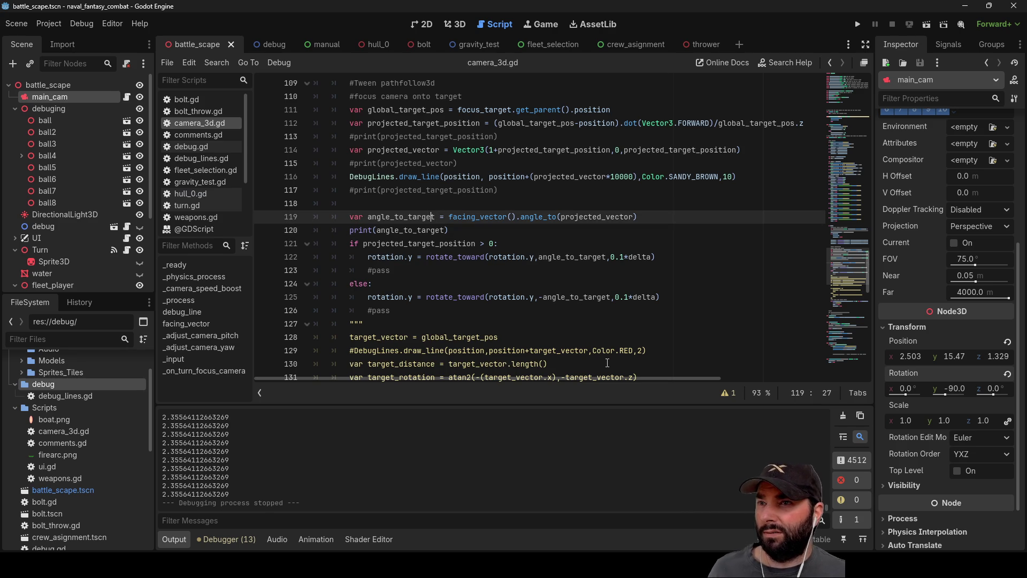
key(Down)
key(Left)
key(Left)
key(Left)
key(Left)
key(Return)
key(Up)
key(Up)
key(Up)
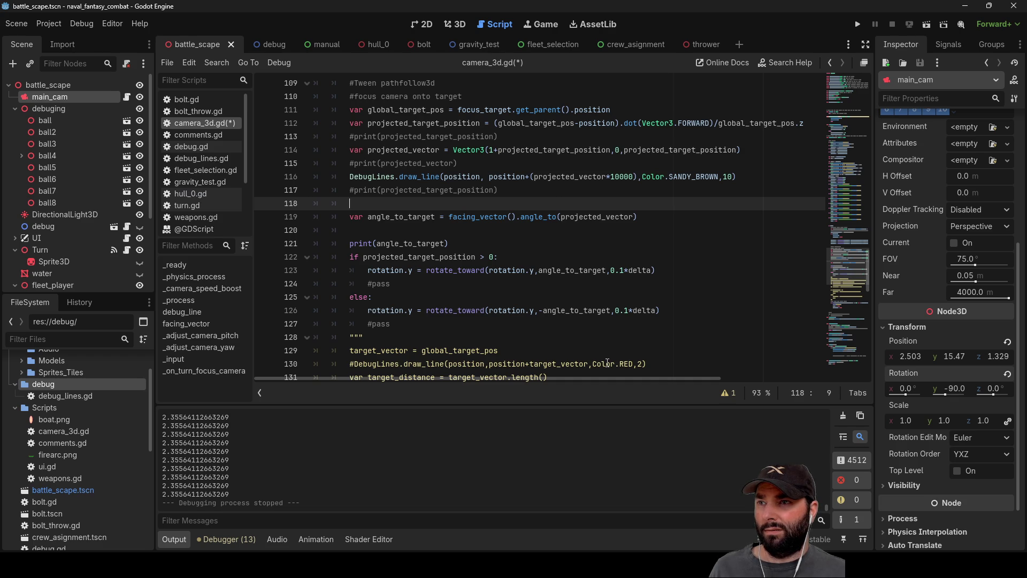
Select the facing_vector().angle_to(projected_vector) expression, then remove the blank line above print
key(Down)
key(Right)
key(Right)
key(Right)
key(Right)
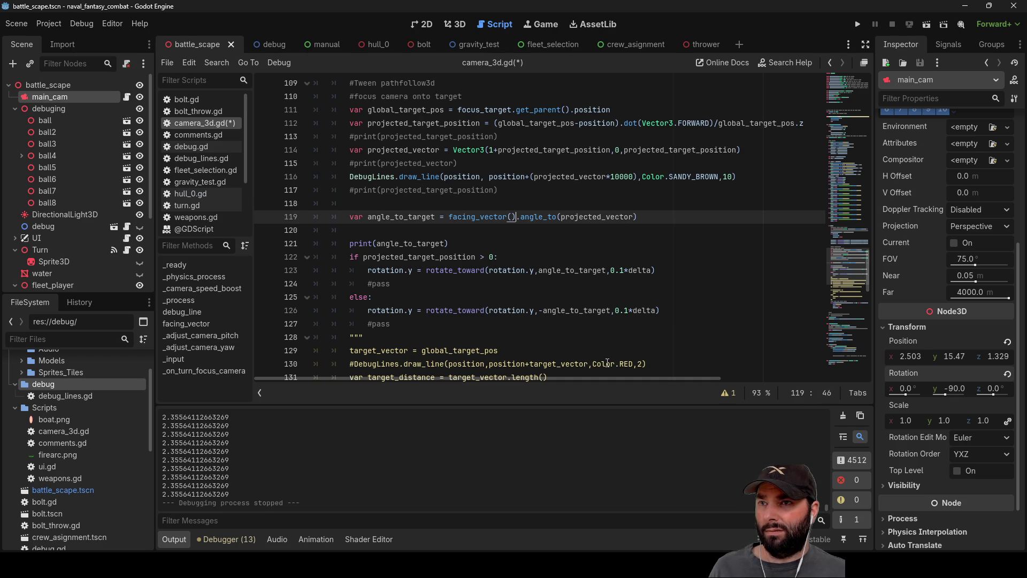
key(Right)
key(Right)
key(Right)
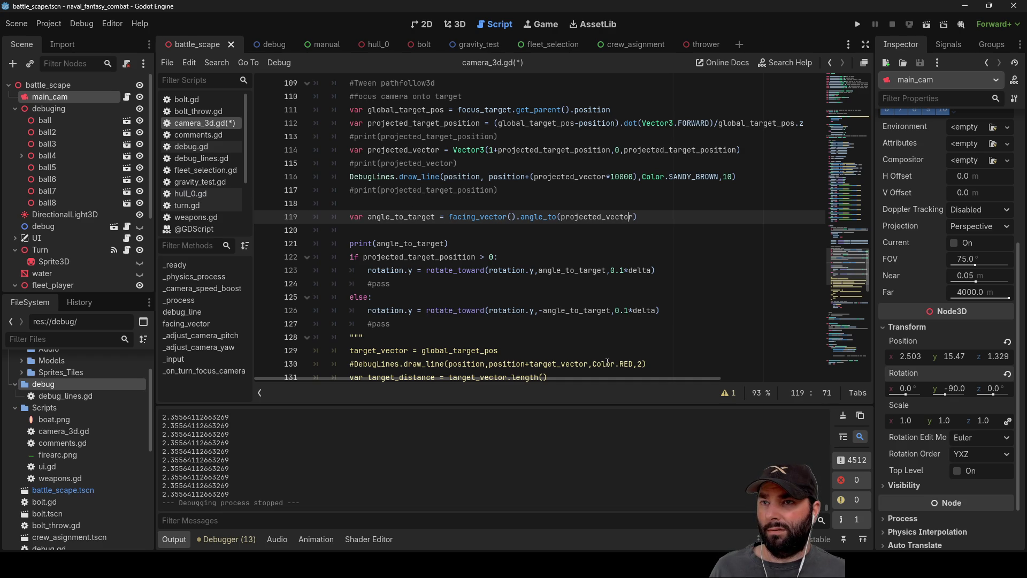
key(shift+Left)
key(shift+Left)
key(shift+Left)
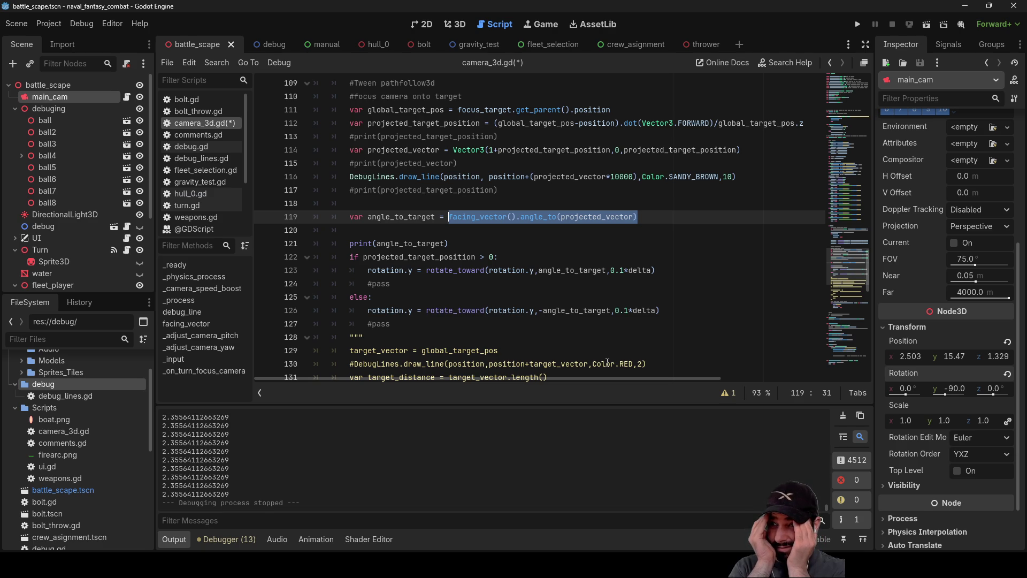
key(Down)
key(Down)
key(Down)
key(Up)
key(Up)
key(Up)
key(Down)
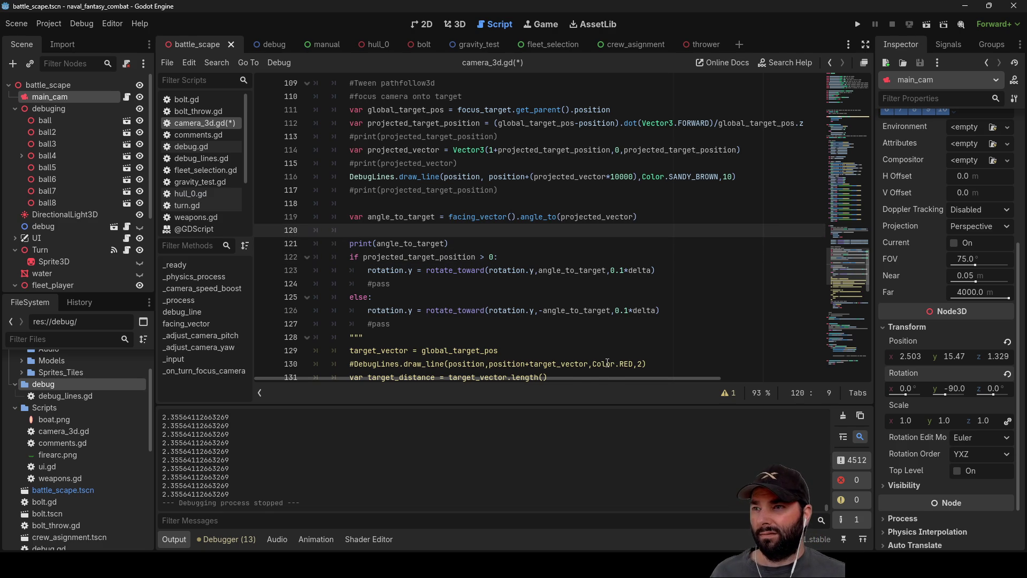
key(Delete)
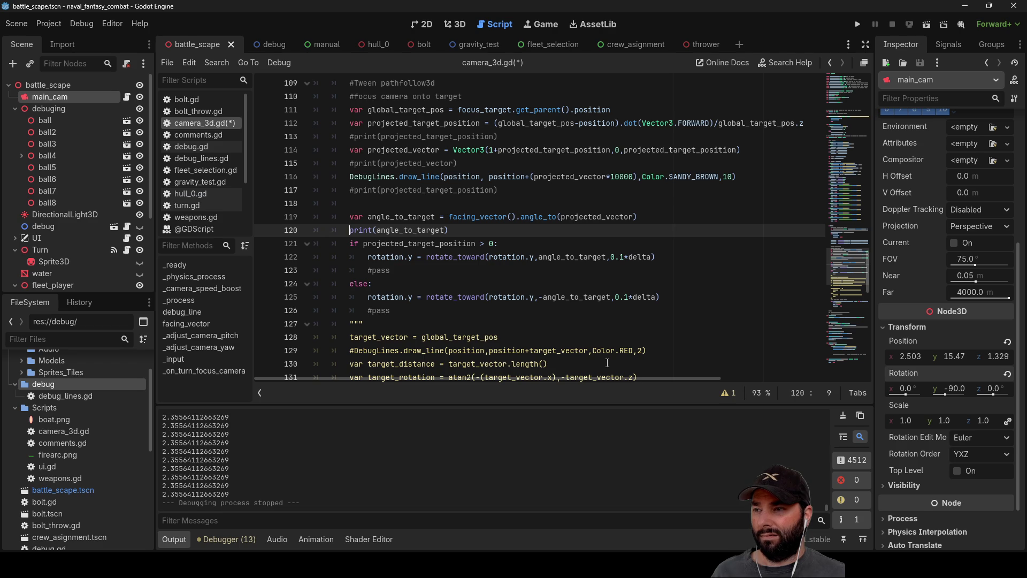
key(Down)
key(Down)
key(Down)
key(End)
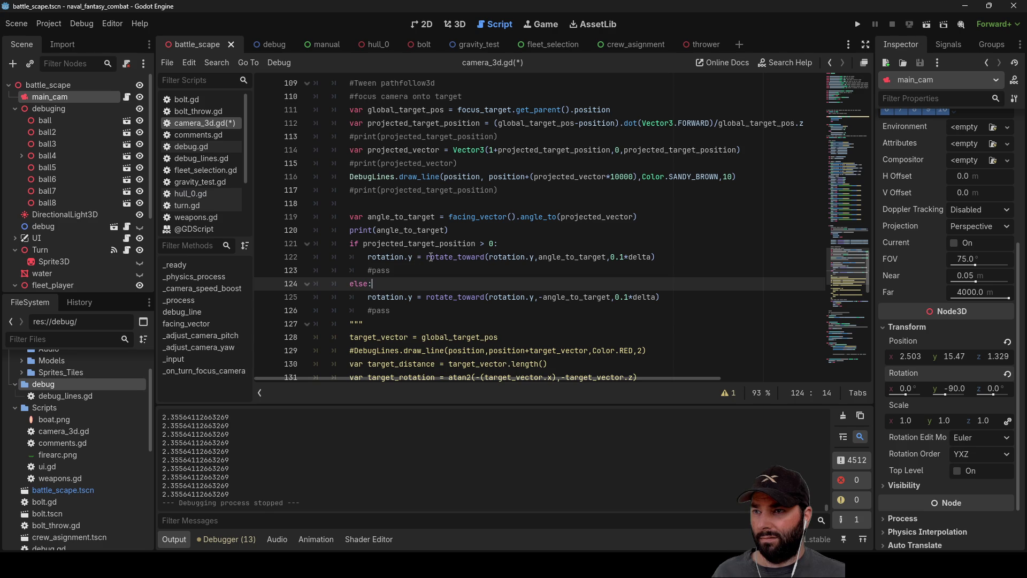
Replace the rotate_toward call on line 122 with angle_to_target*0.1*delta
drag(426, 256, 465, 257)
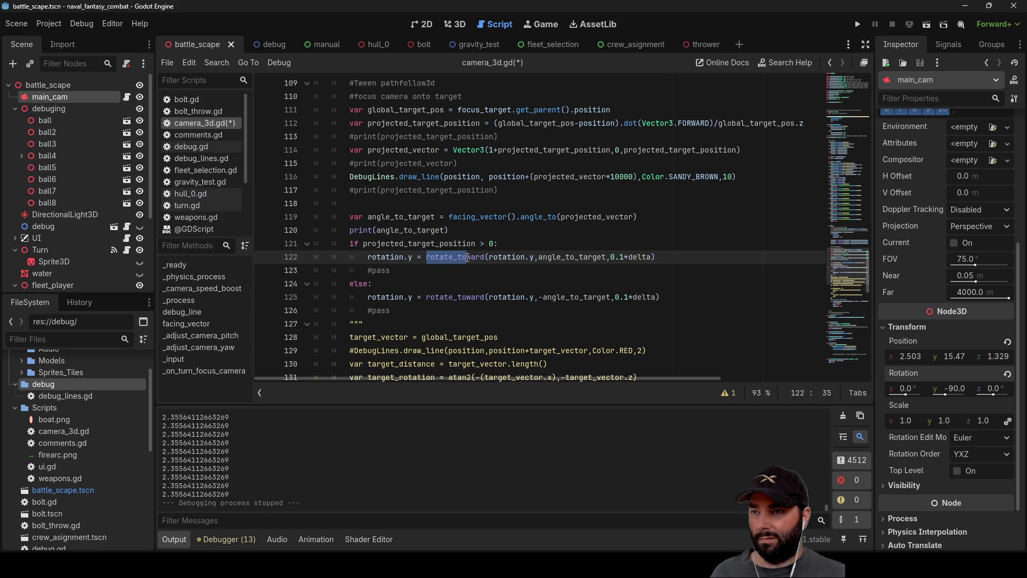
double_click(403, 217)
key(ctrl+c)
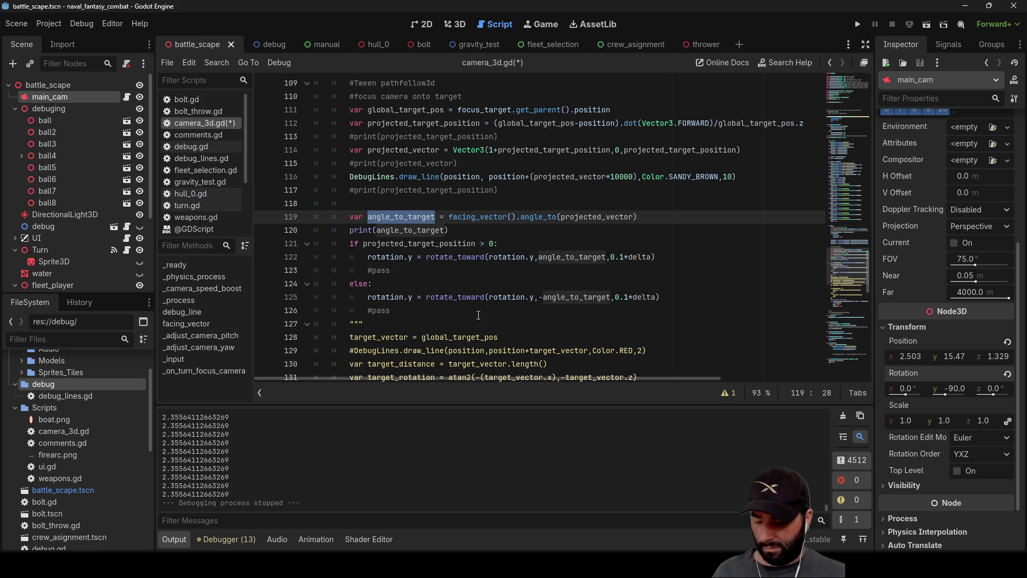
click(415, 257)
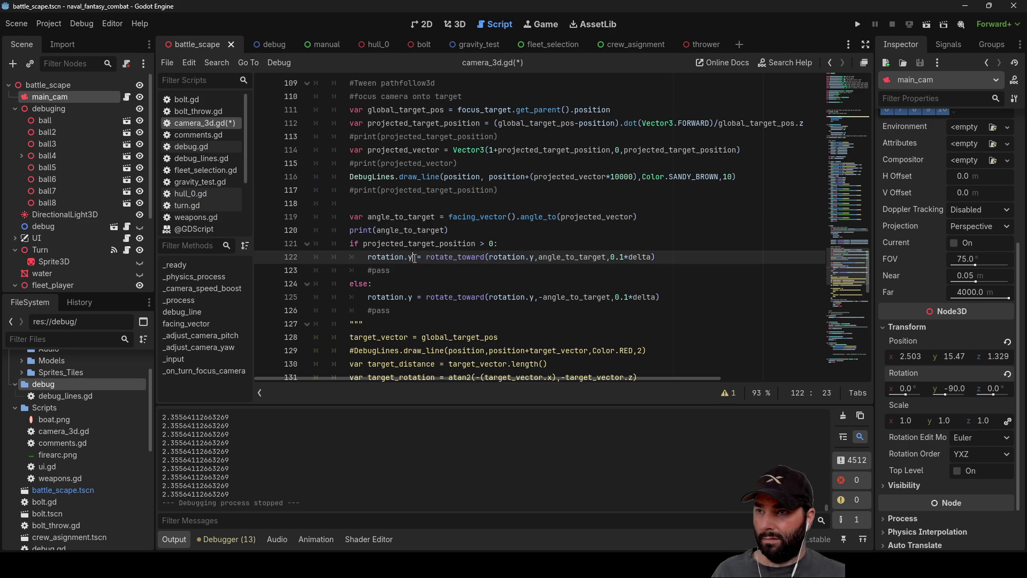
text(+)
key(Down)
key(Down)
key(Down)
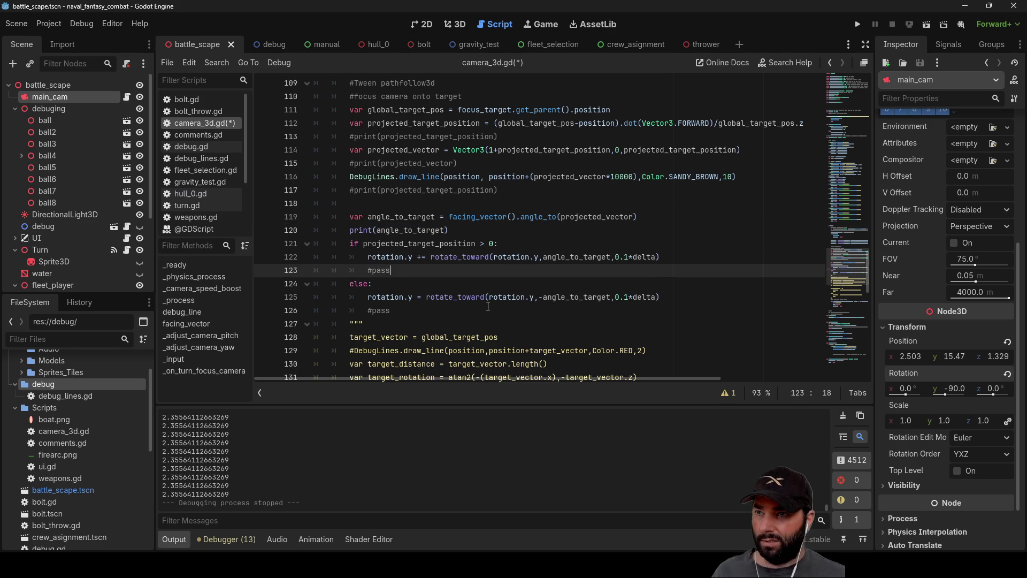
key(Up)
text(+)
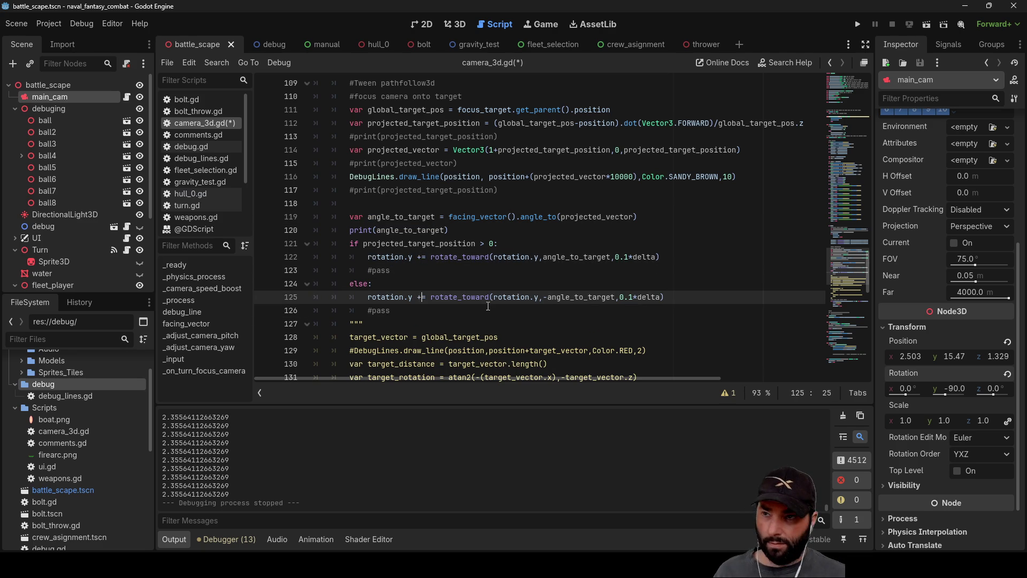
key(Up)
key(Up)
key(Up)
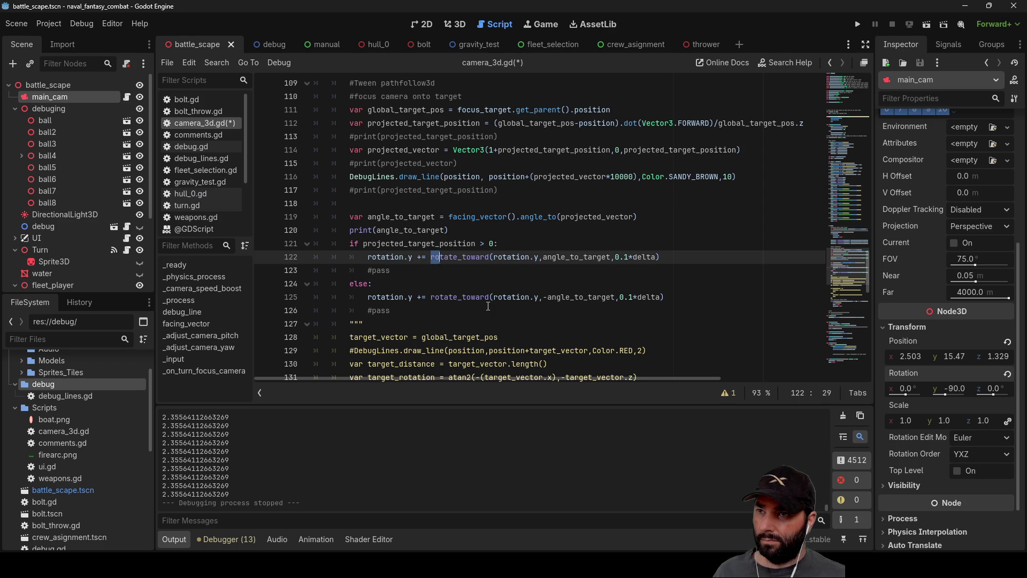
key(shift+Right)
key(shift+Right)
key(shift+Right)
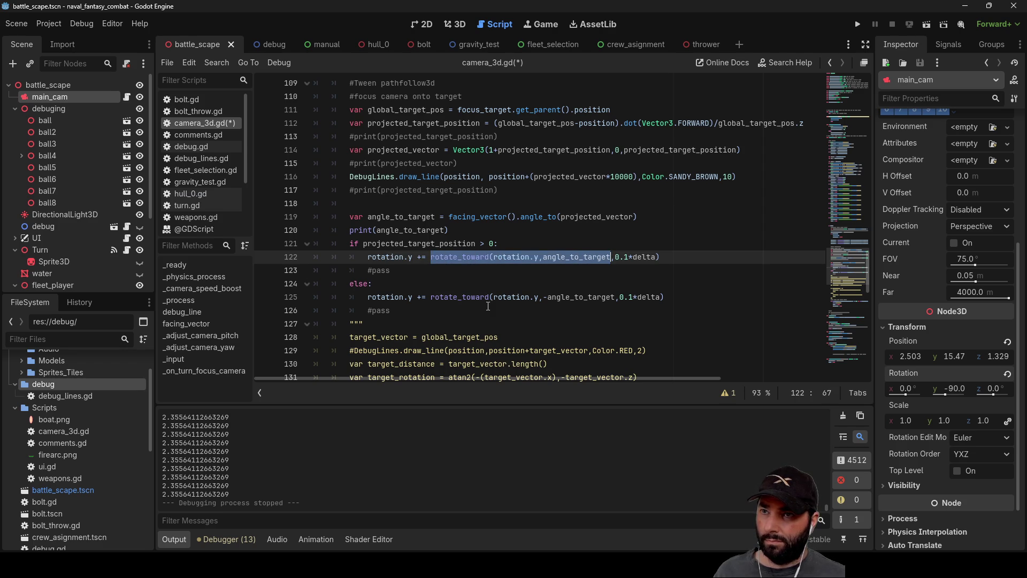
key(ctrl+v)
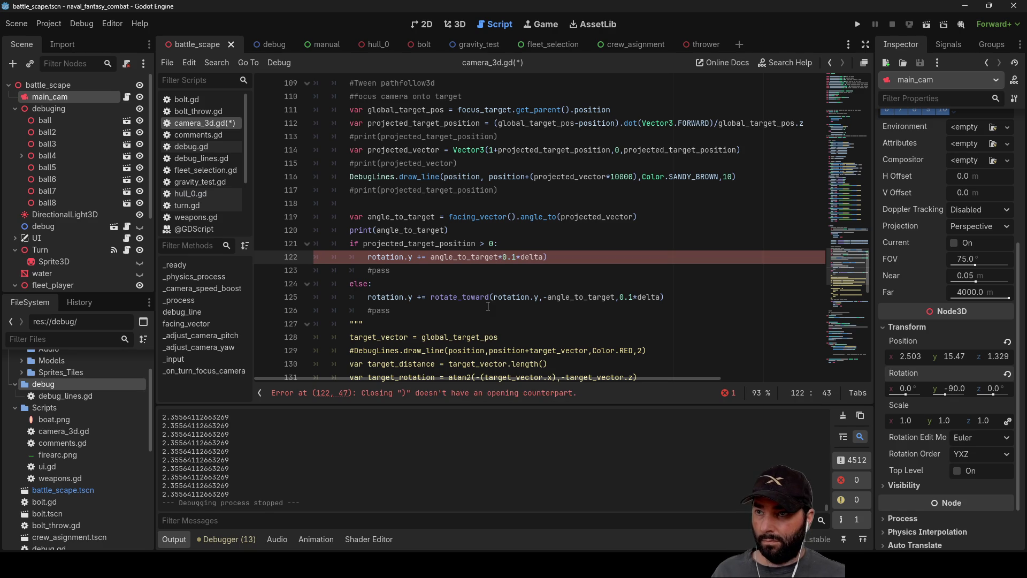
key(Down)
key(Down)
key(Up)
key(Up)
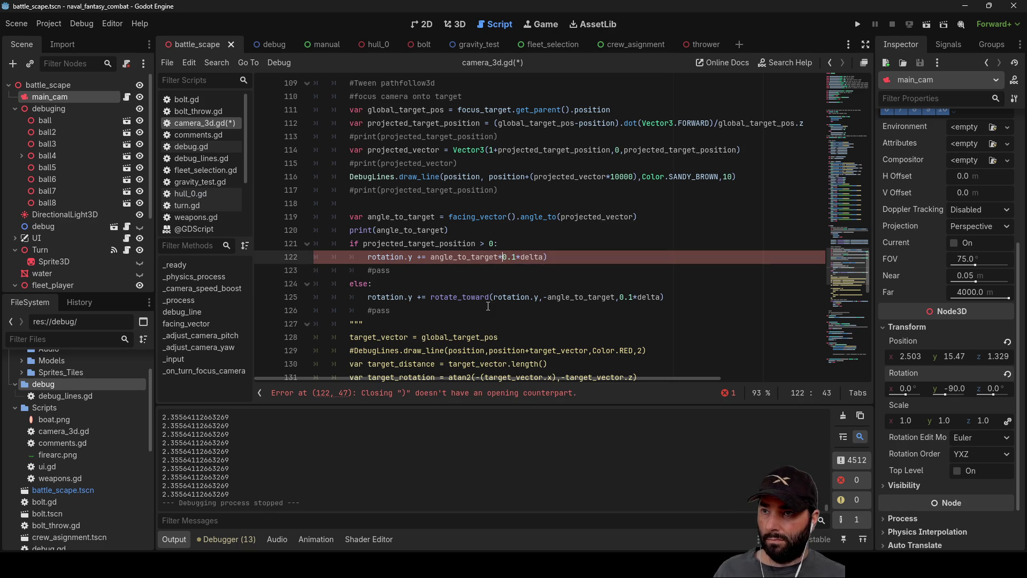
click(562, 253)
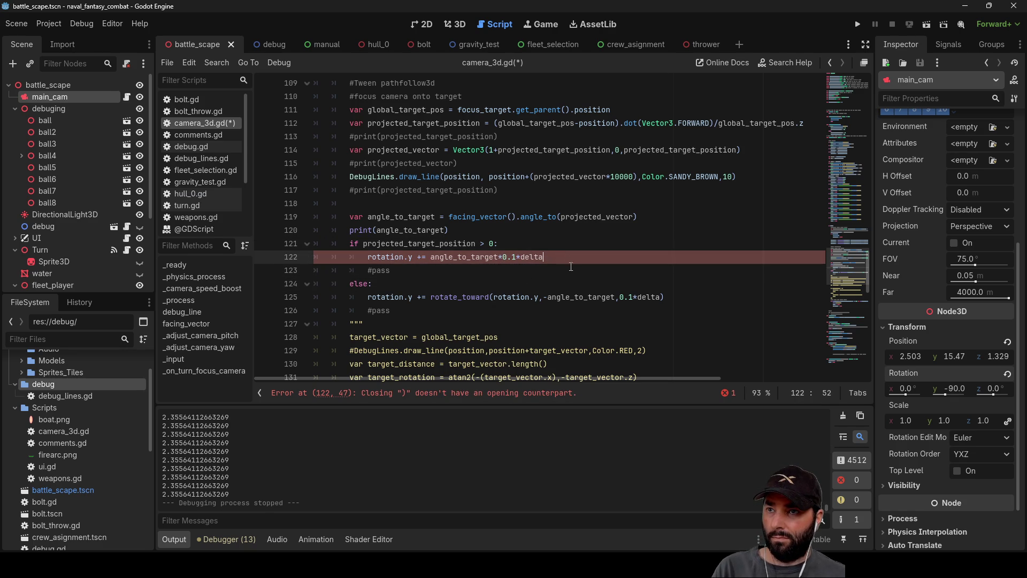
Paste angle_to_target*0.1*delta over line 125's rotate_toward call, change it to -=, and run the game
drag(429, 257, 547, 257)
key(ctrl+c)
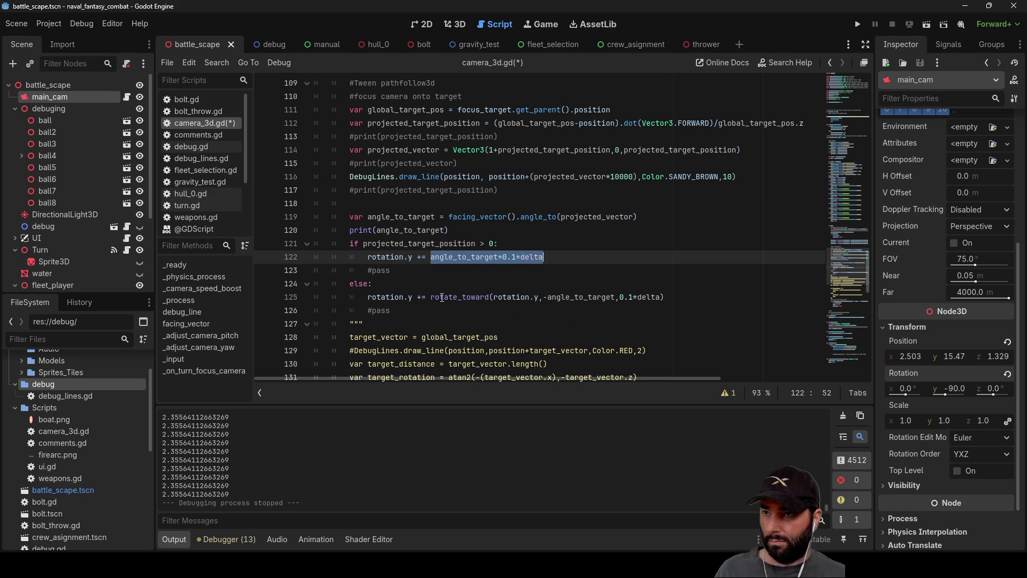
drag(432, 297, 668, 297)
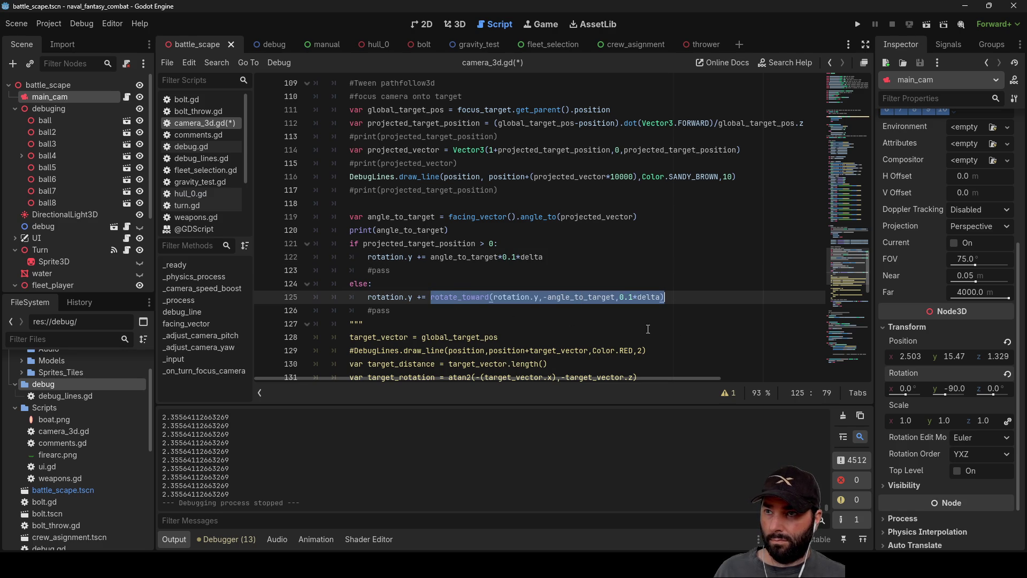
key(ctrl+v)
click(418, 298)
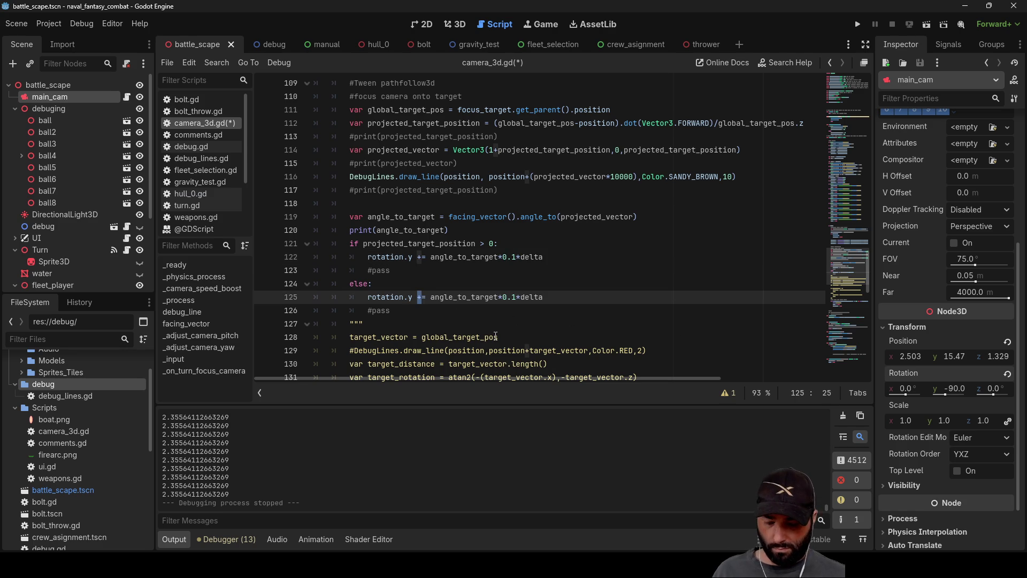
text(-)
key(Up)
key(Up)
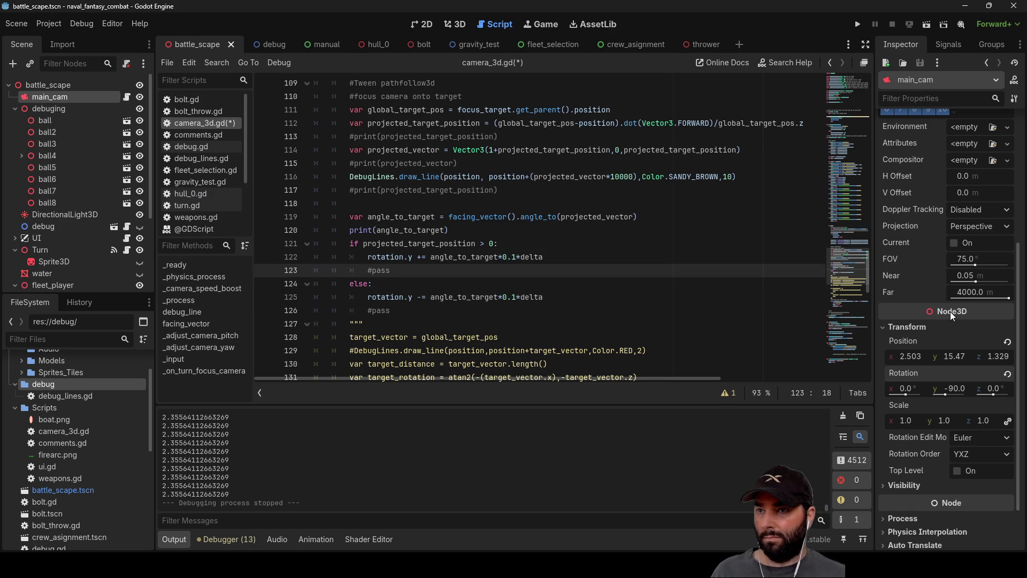
click(858, 24)
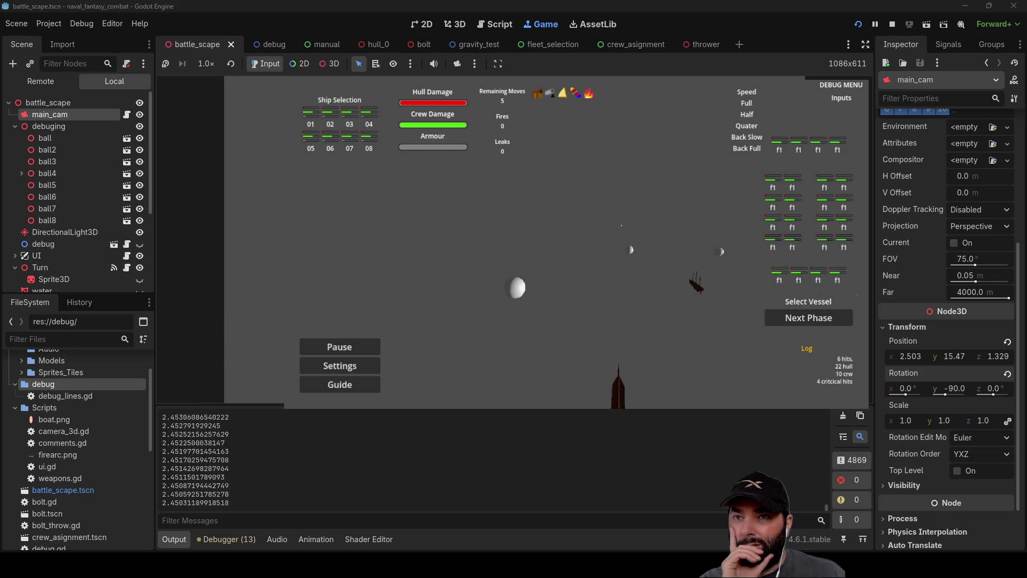
Stop the running battle_scape game with F8 to return to camera_3d.gd
key(F8)
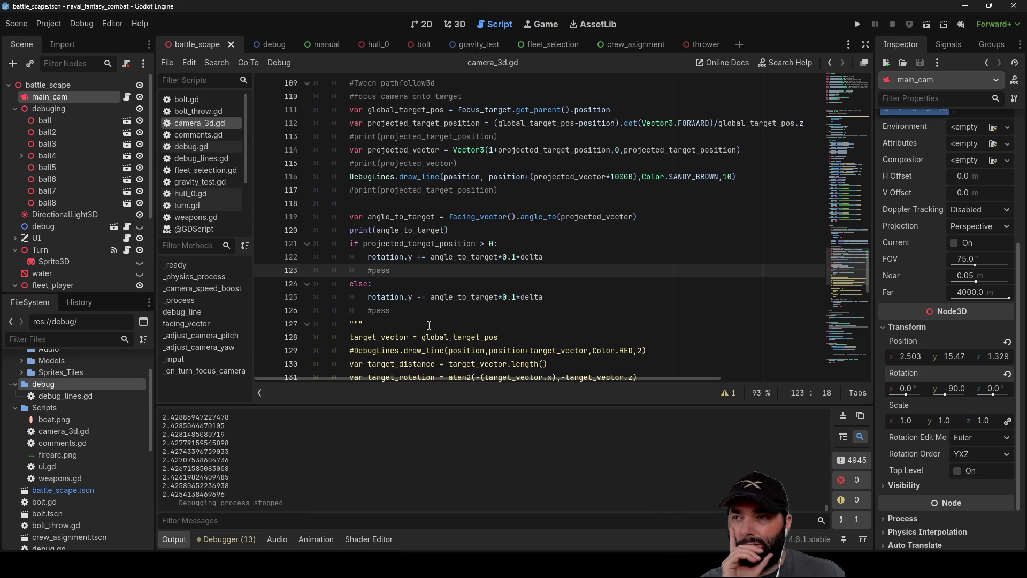
scroll(440, 338, up, 6)
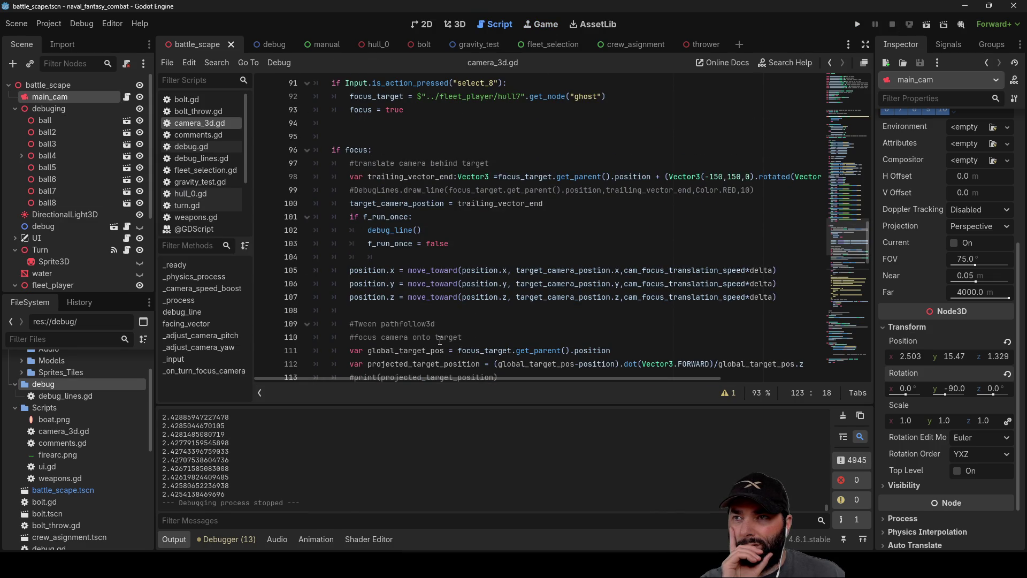
scroll(440, 340, up, 4)
scroll(440, 340, down, 4)
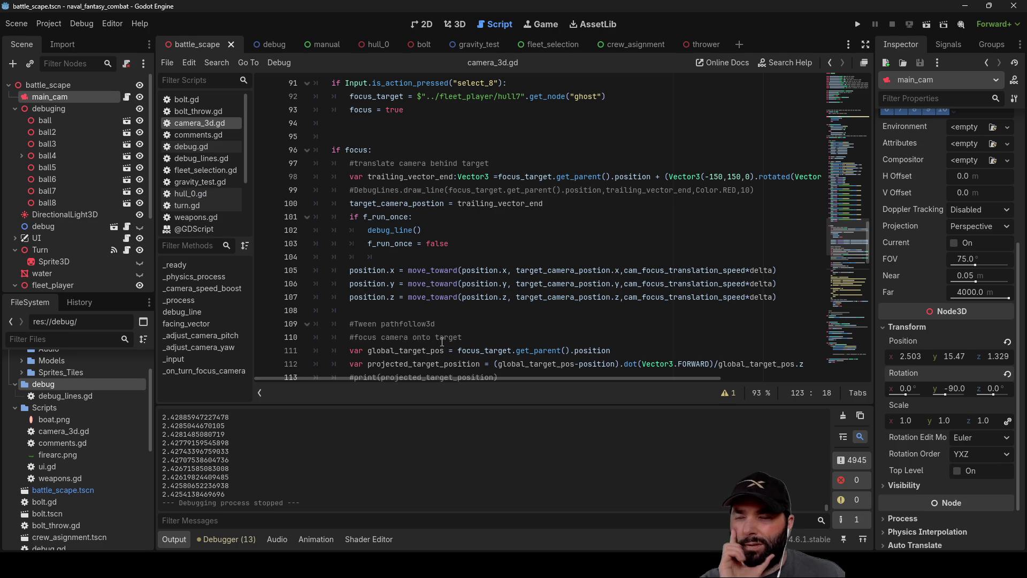
scroll(434, 325, up, 4)
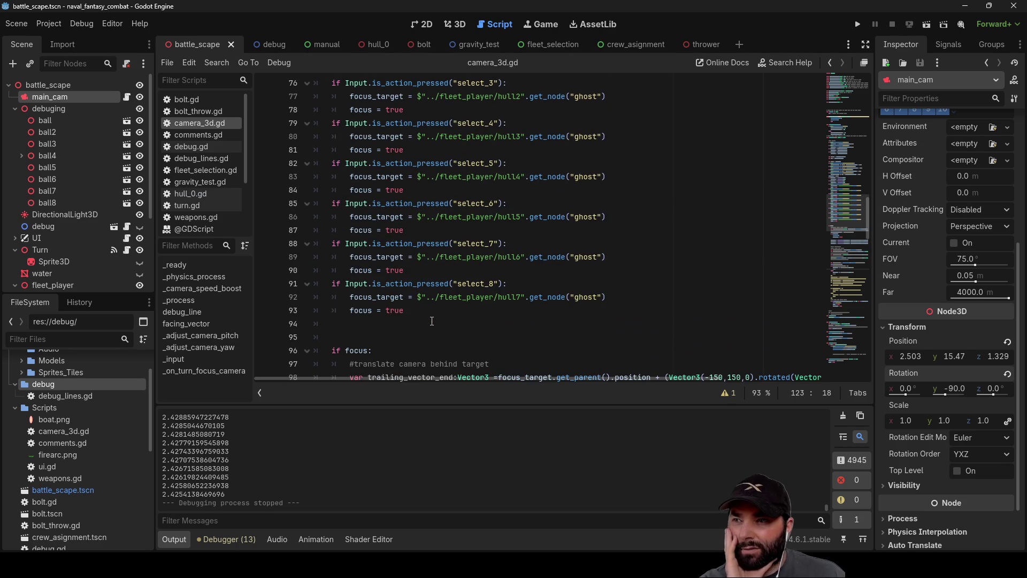
scroll(433, 321, up, 8)
scroll(434, 320, down, 16)
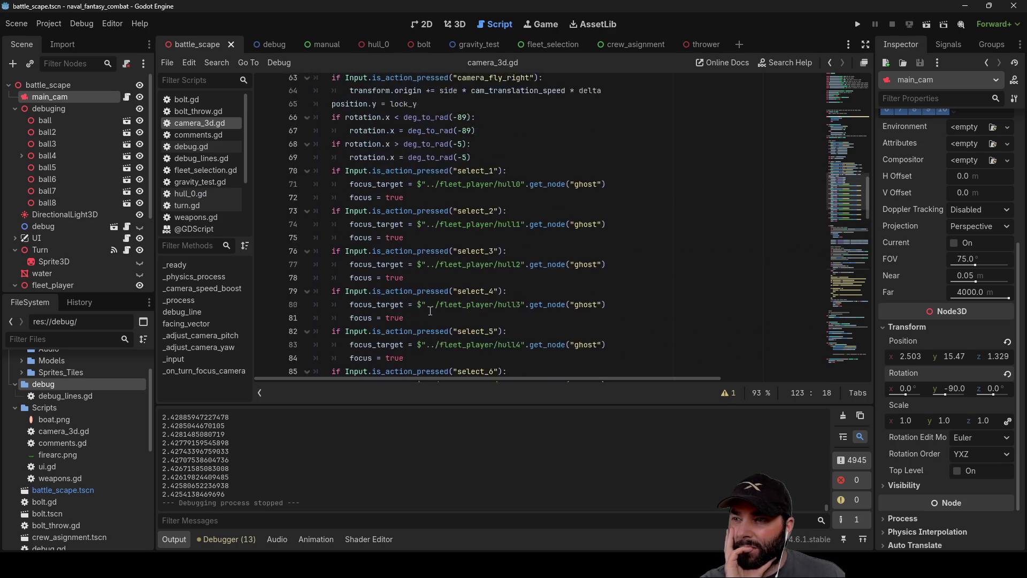
scroll(431, 307, up, 1)
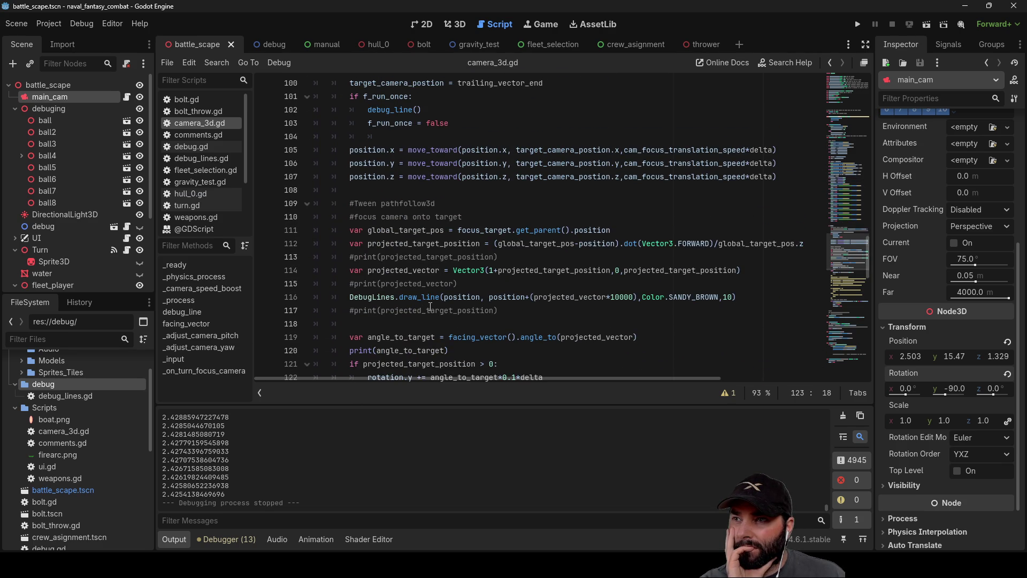
scroll(430, 307, down, 4)
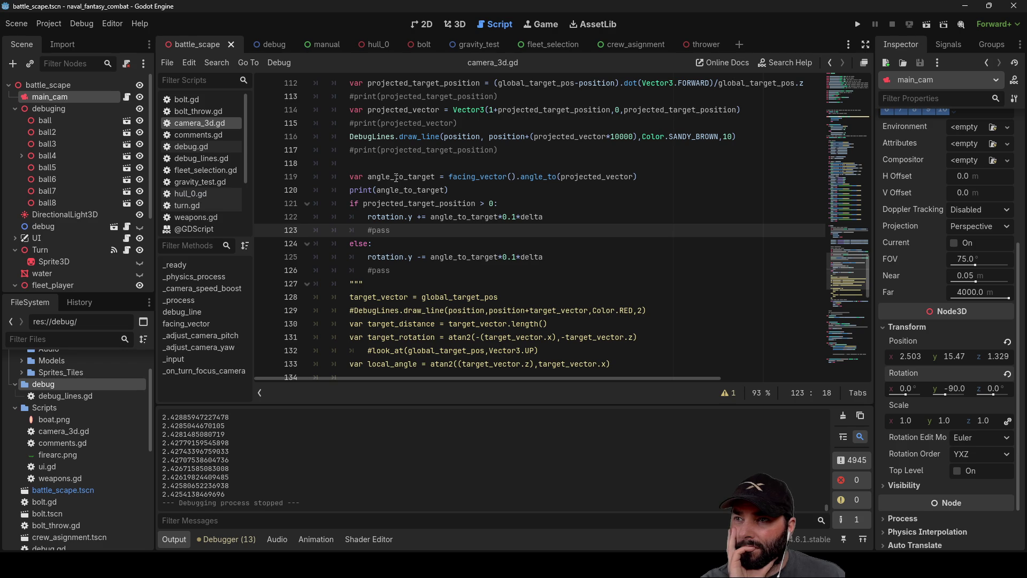
double_click(397, 176)
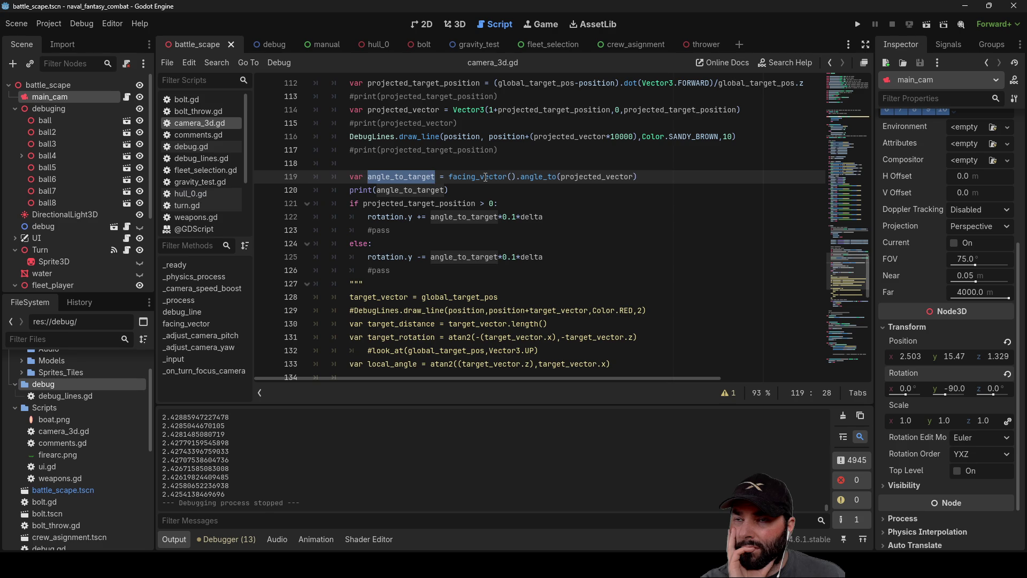
double_click(486, 178)
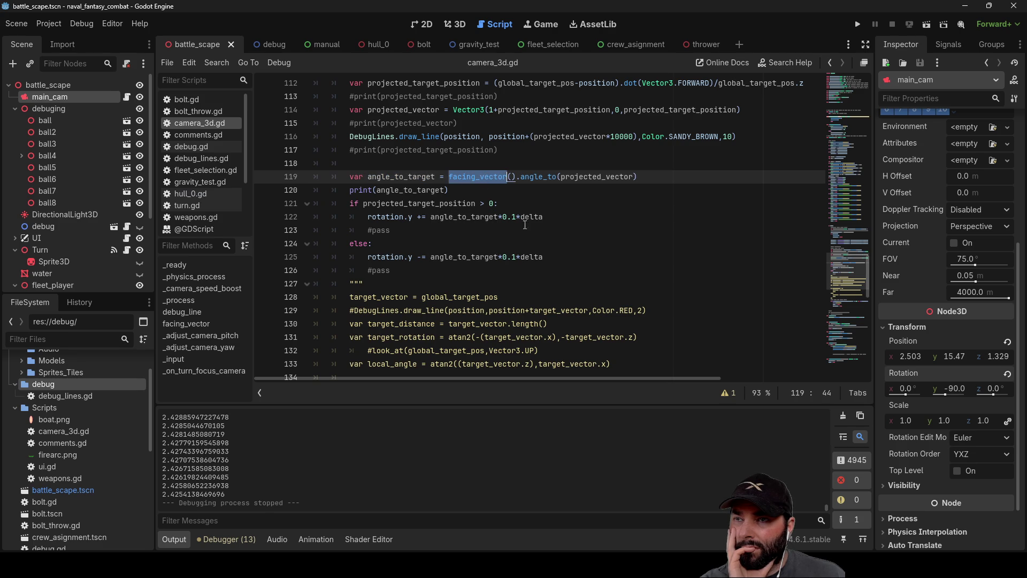
double_click(598, 177)
scroll(611, 328, up, 2)
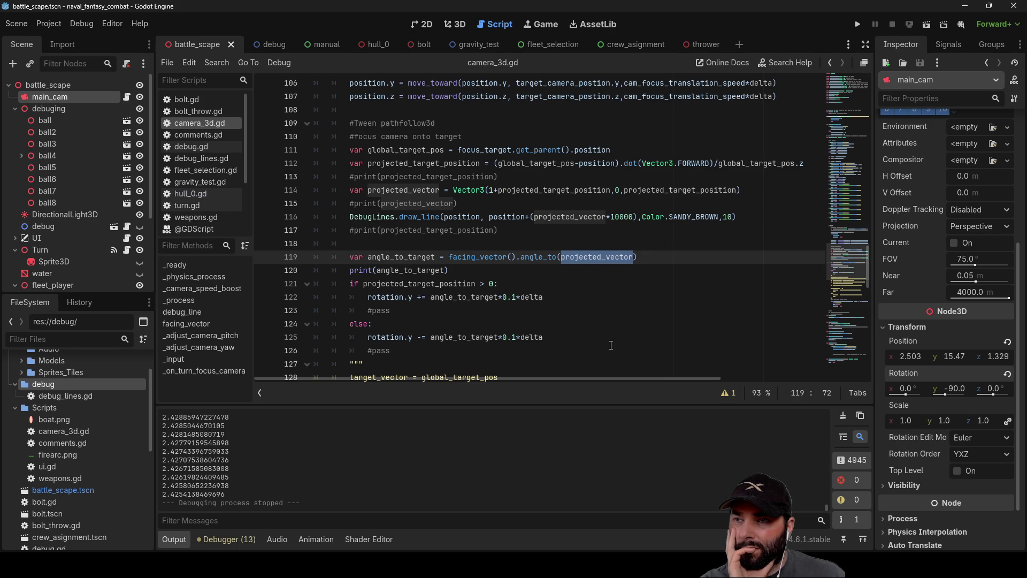
double_click(482, 257)
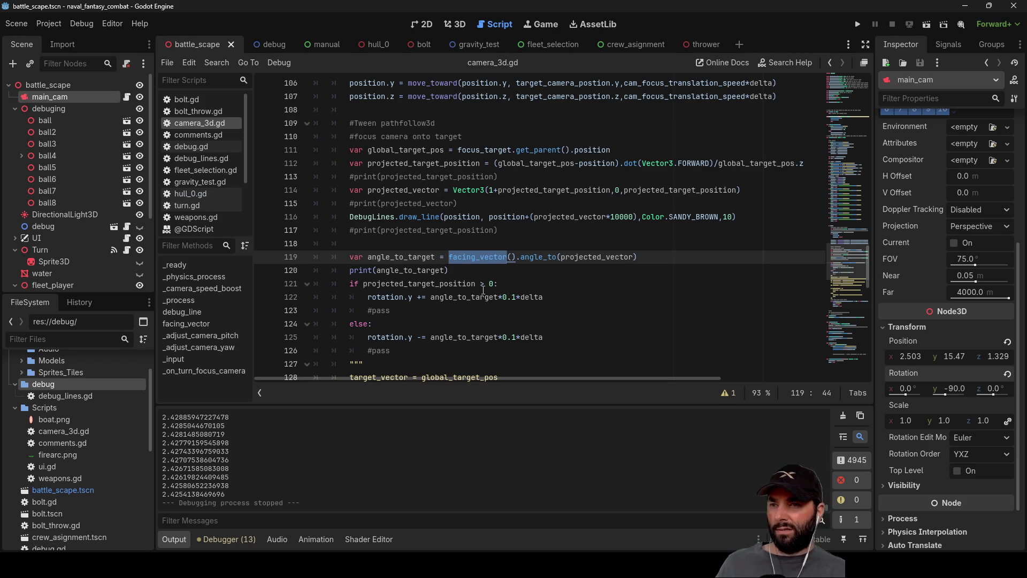
double_click(595, 257)
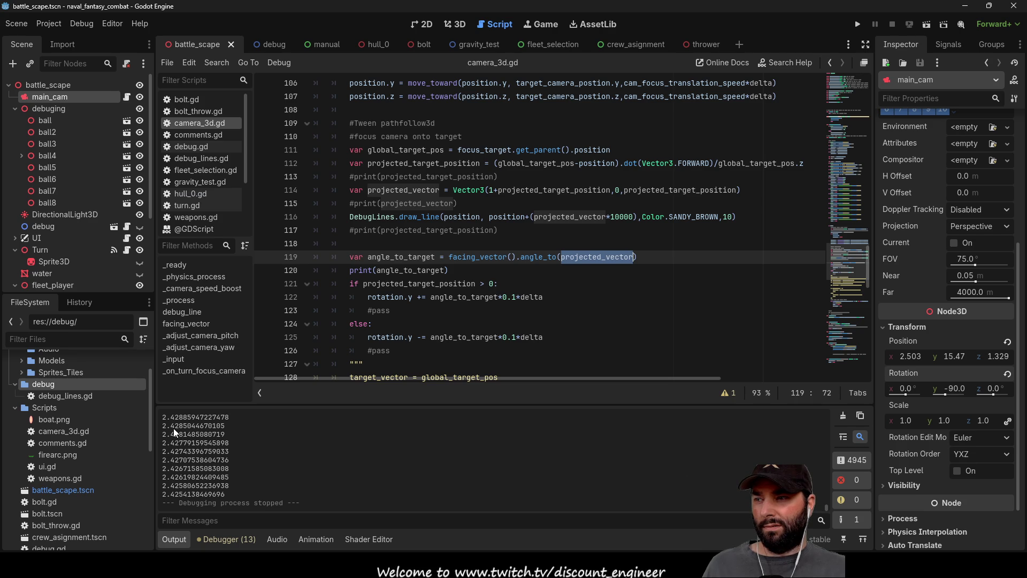
scroll(541, 374, right, 5)
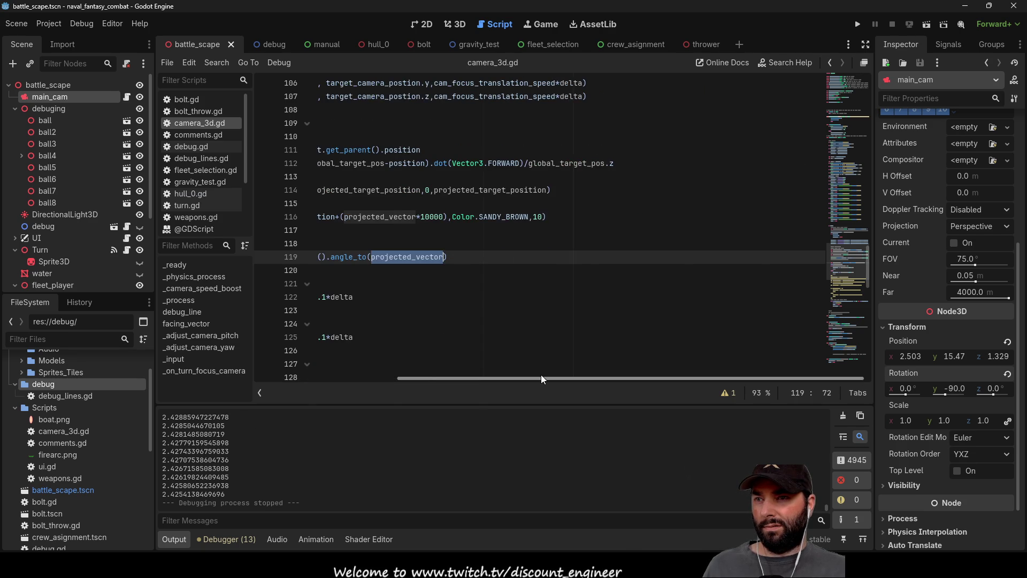
scroll(495, 303, up, 2)
scroll(494, 302, up, 4)
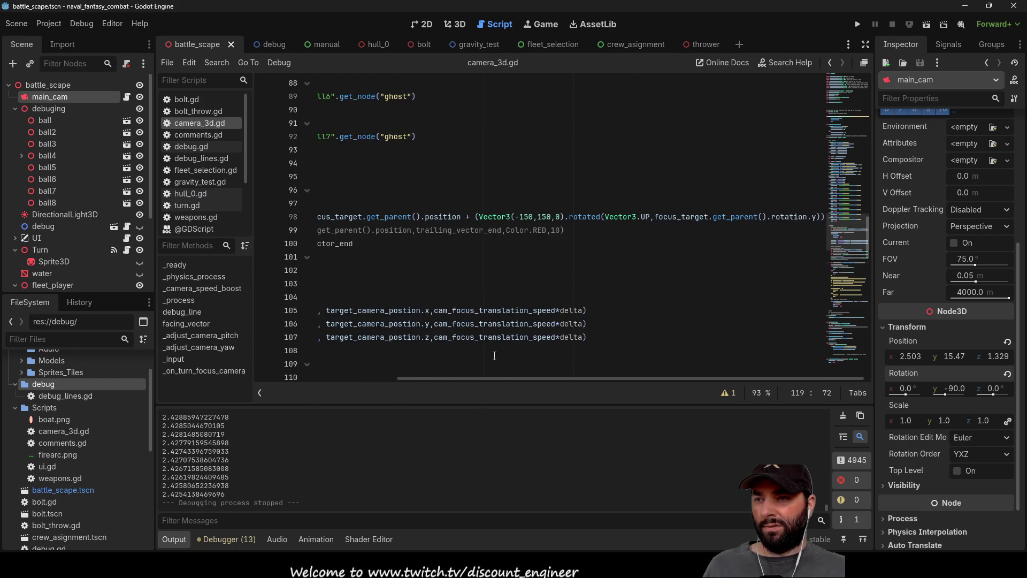
drag(493, 378, 316, 376)
scroll(476, 230, down, 1)
scroll(477, 230, down, 4)
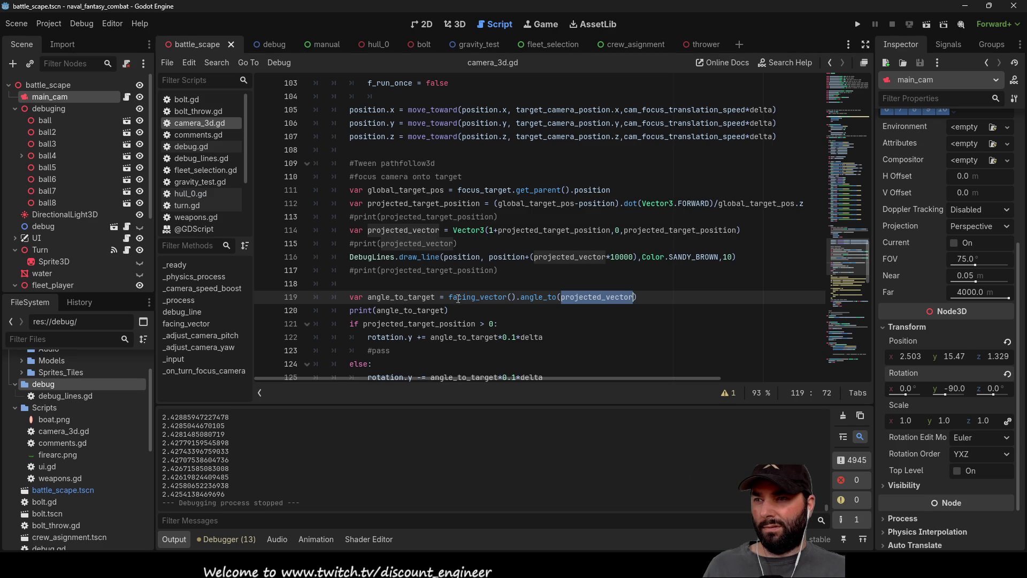
scroll(447, 368, down, 5)
scroll(382, 236, up, 1)
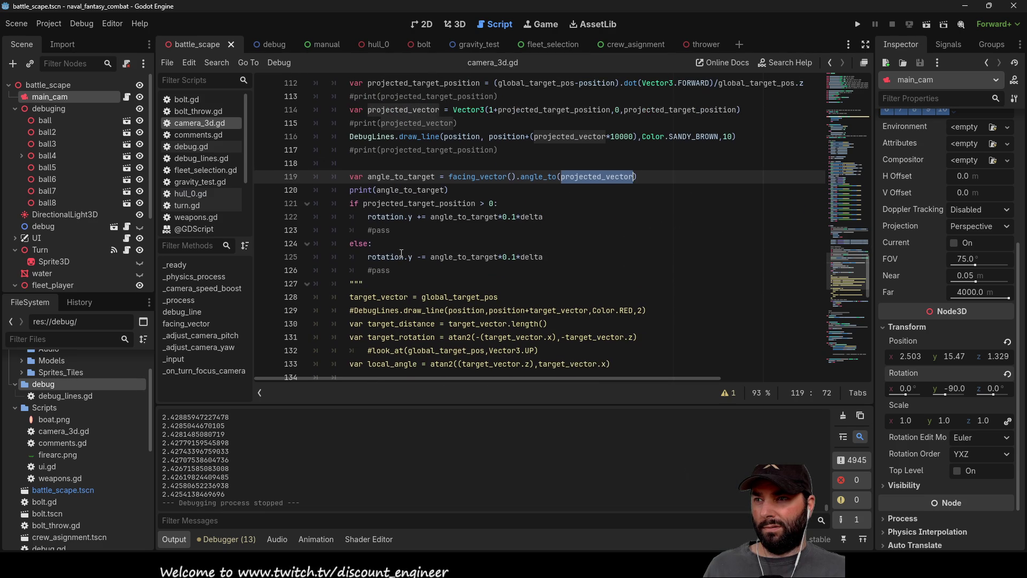
click(420, 217)
key(BackSpace)
text(+)
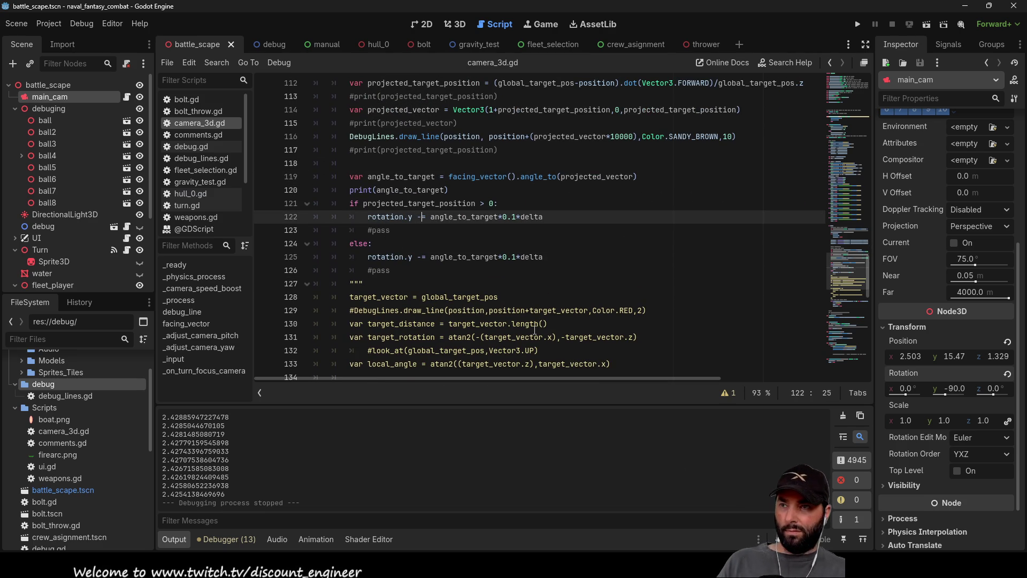
Change line 125's rotation.y operator from -= to +=, then run the game and stop it
key(Down)
key(Down)
key(Down)
key(BackSpace)
text(+)
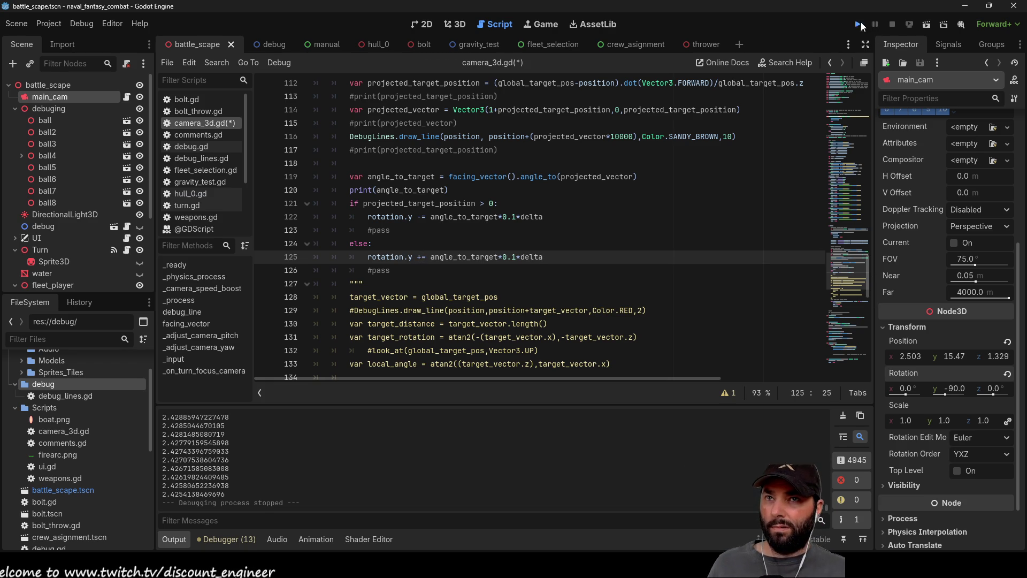
click(861, 23)
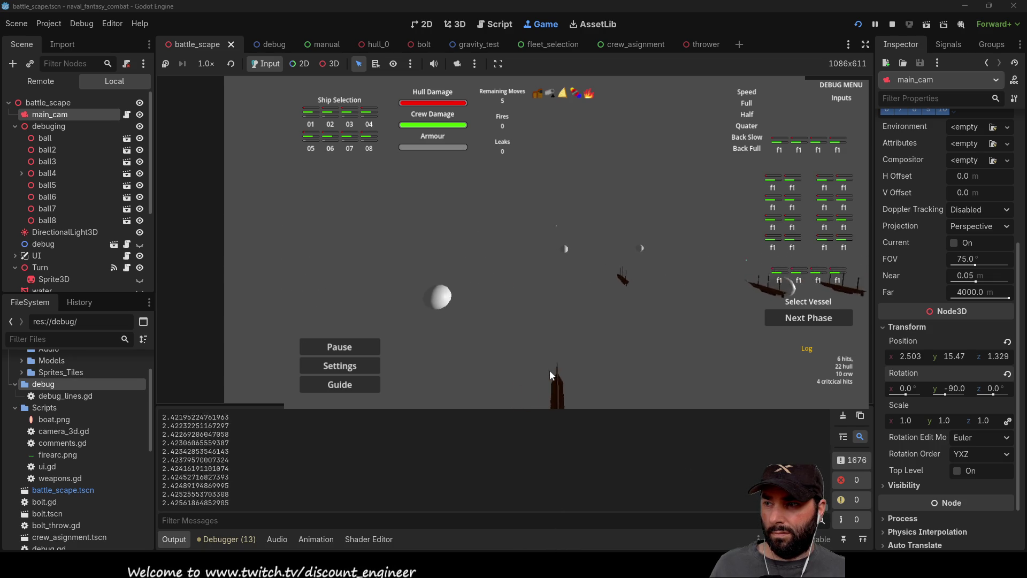
key(F8)
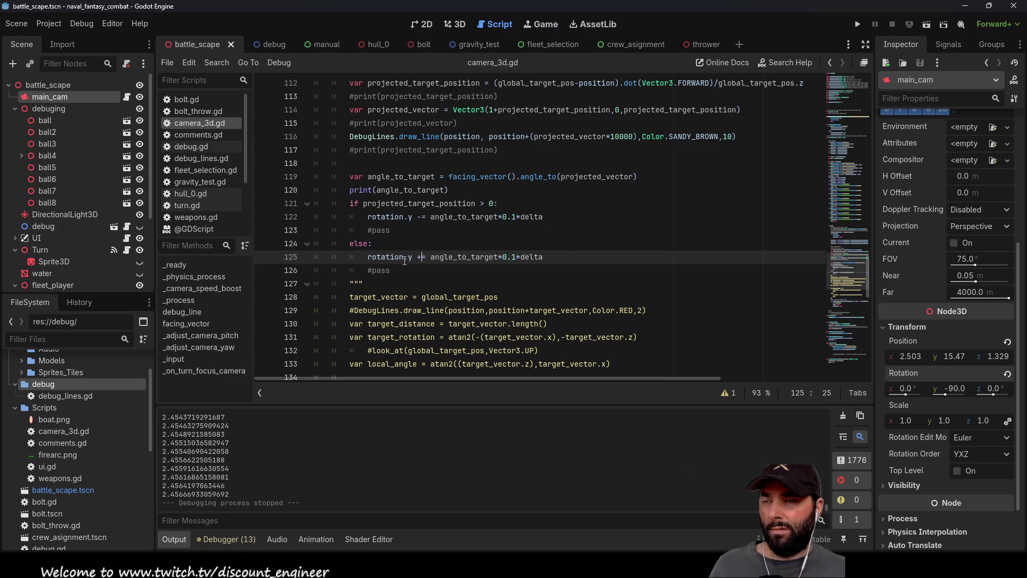
Highlight angle_to_target, projected_vector and the 10000 multiplier on line 116 in camera_3d.gd
double_click(464, 217)
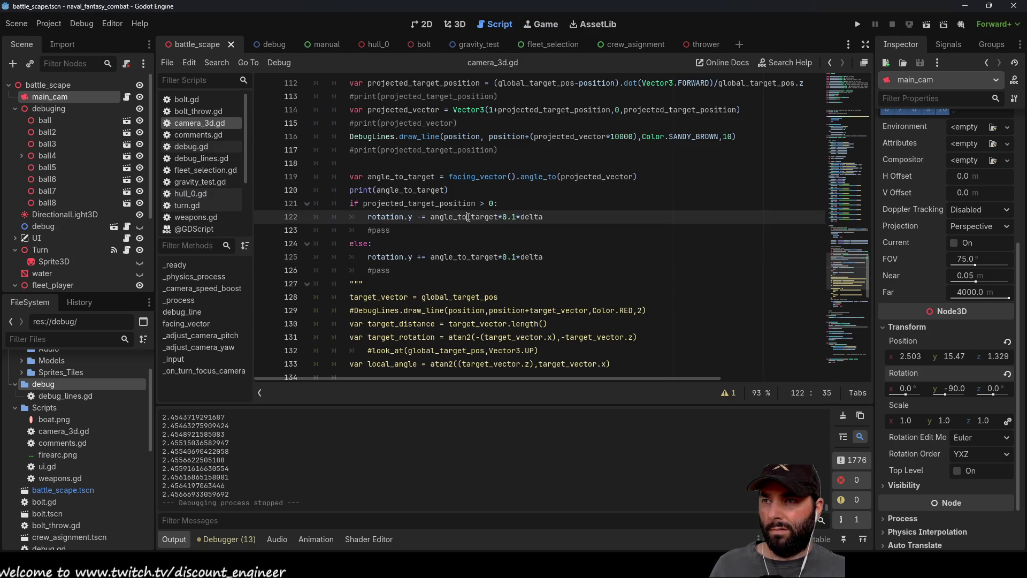
scroll(432, 352, up, 2)
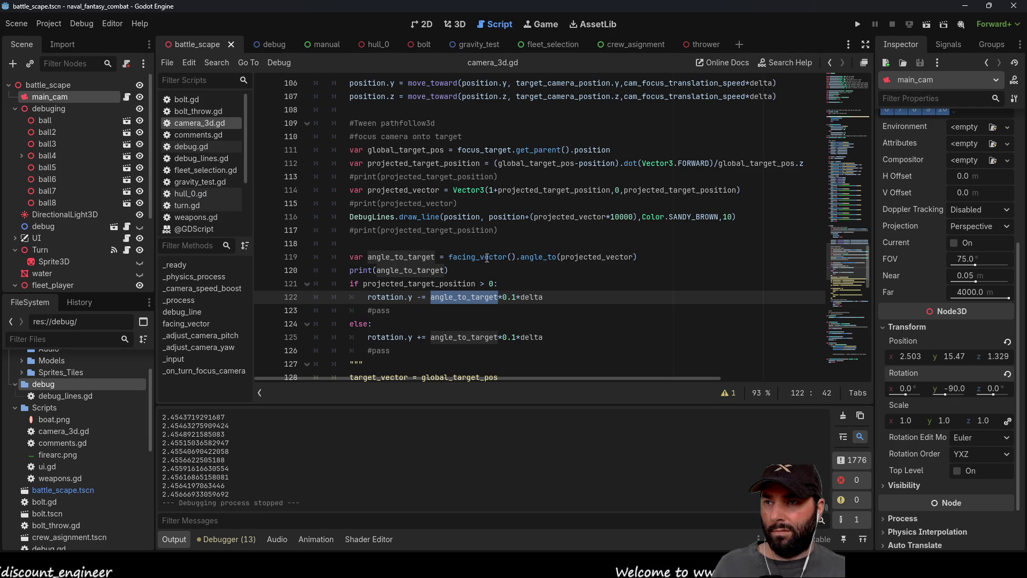
double_click(590, 256)
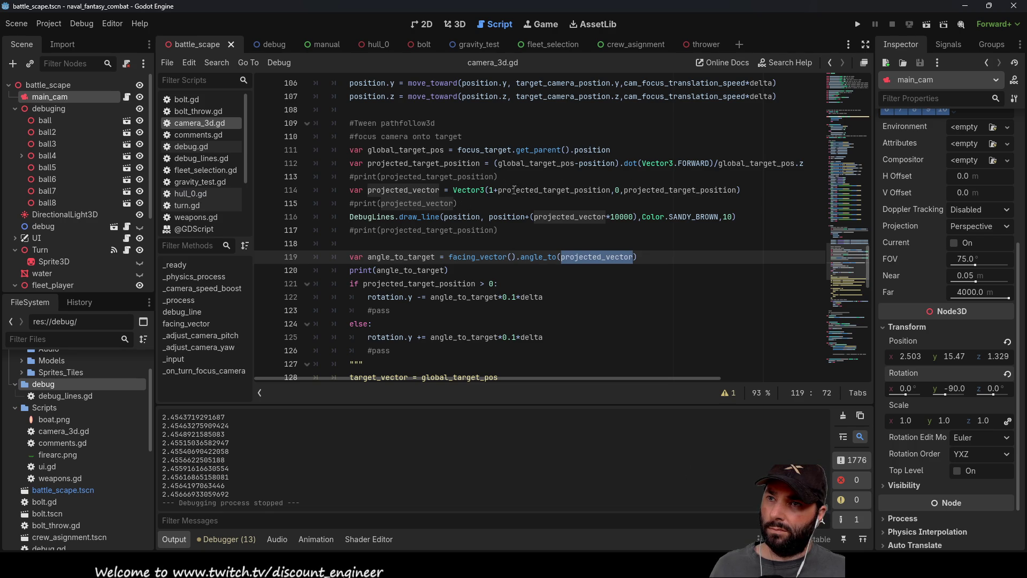
double_click(624, 217)
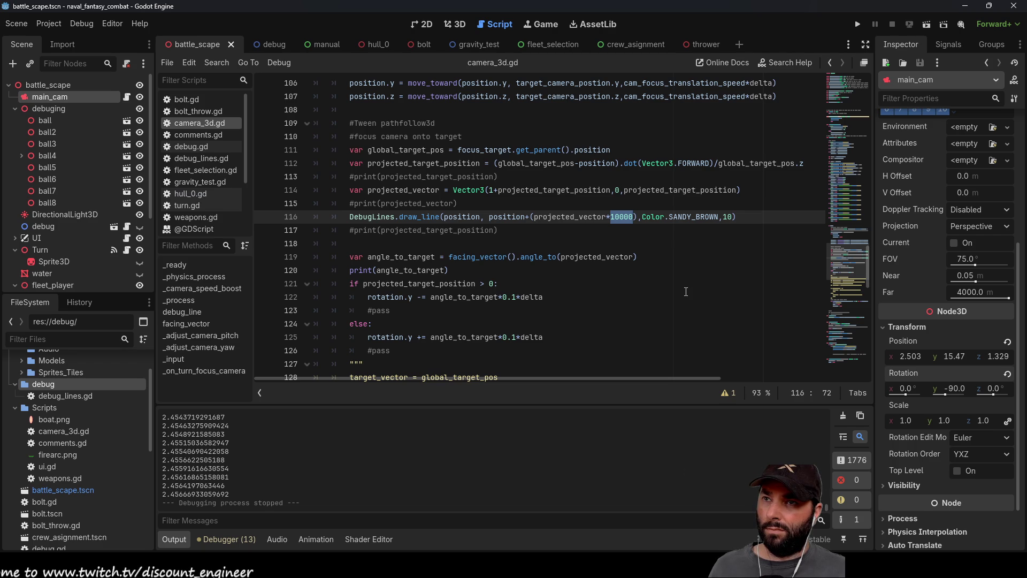
Append .normalized() to projected_vector on line 114
key(Up)
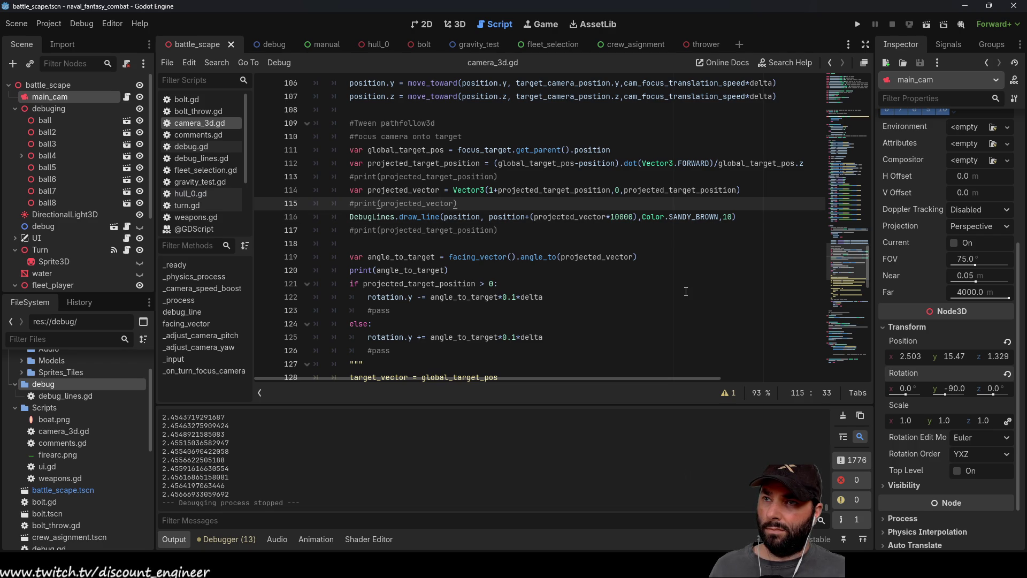
key(Up)
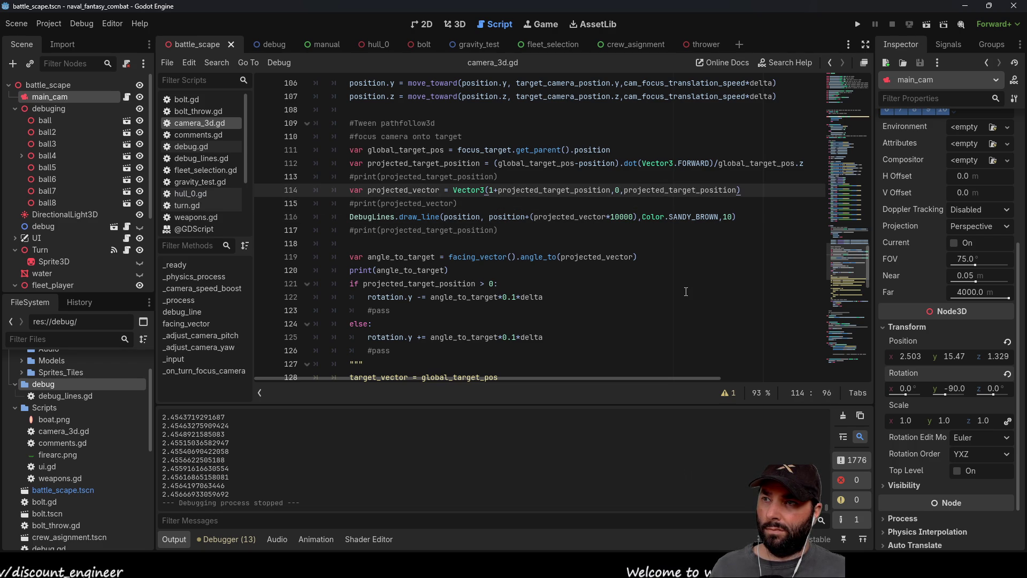
text(.nor)
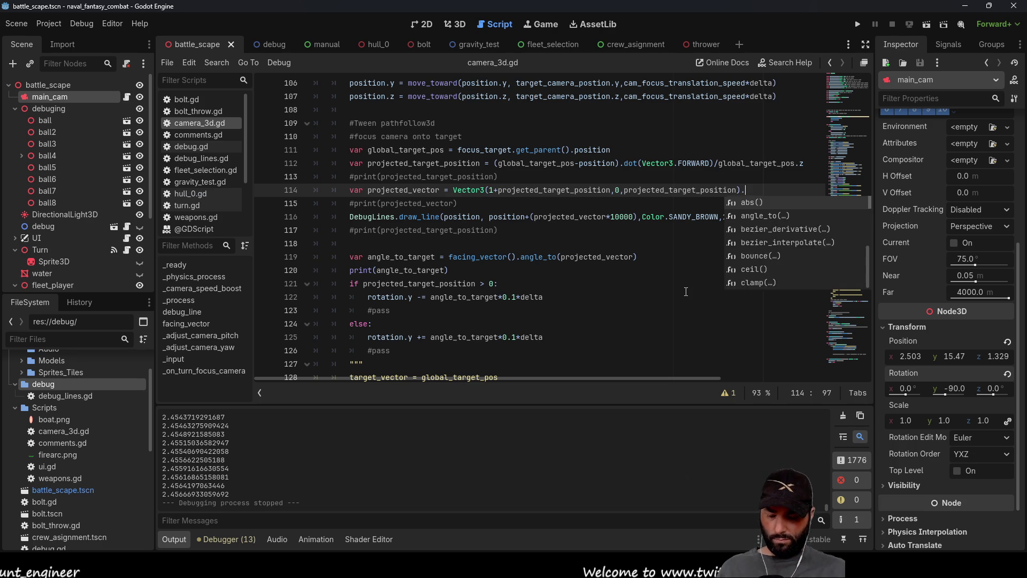
key(Return)
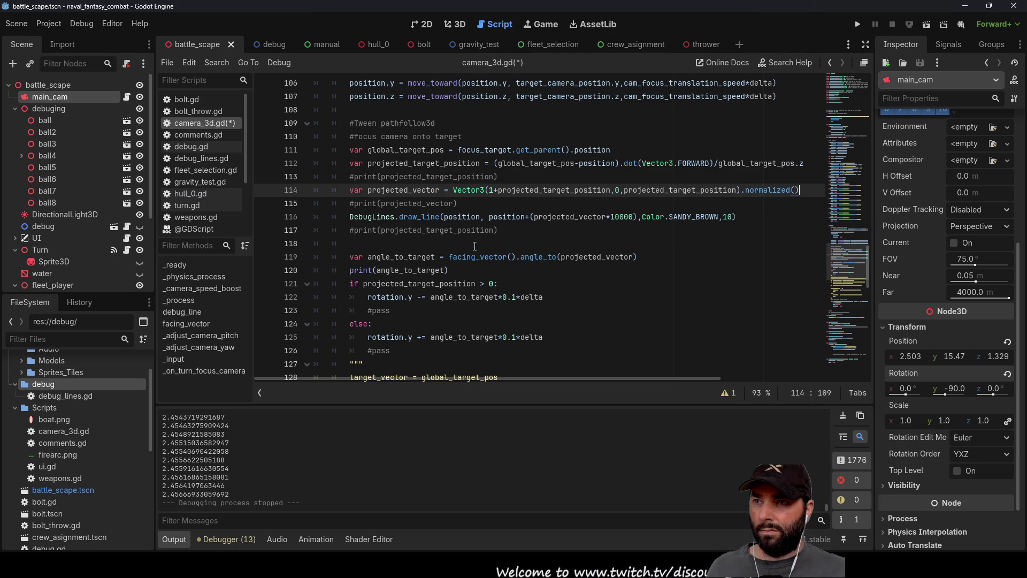
Append .normalized() to local_fwd on line 158, then run the game and stop it
click(487, 257)
scroll(484, 267, down, 10)
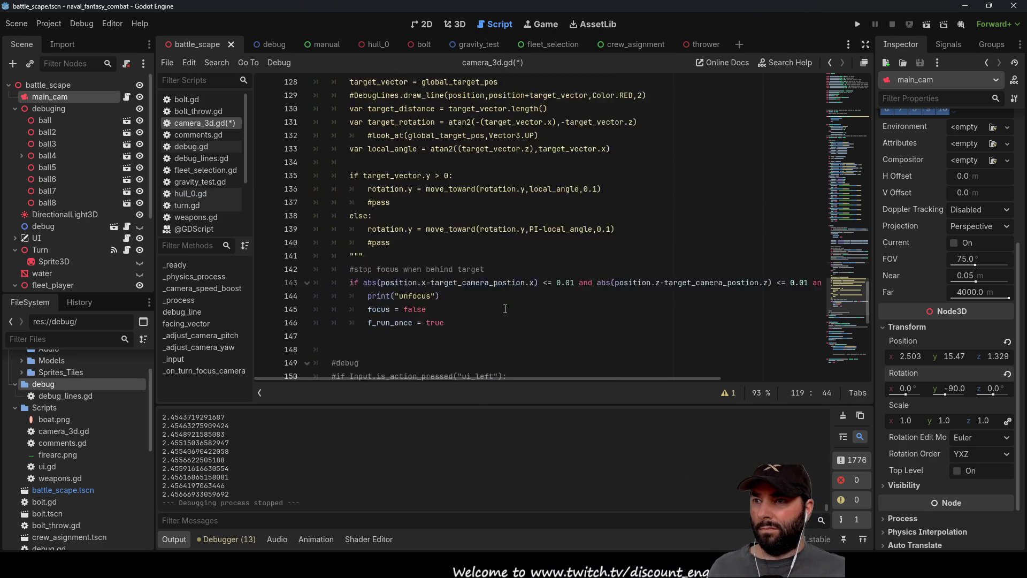
scroll(463, 310, down, 3)
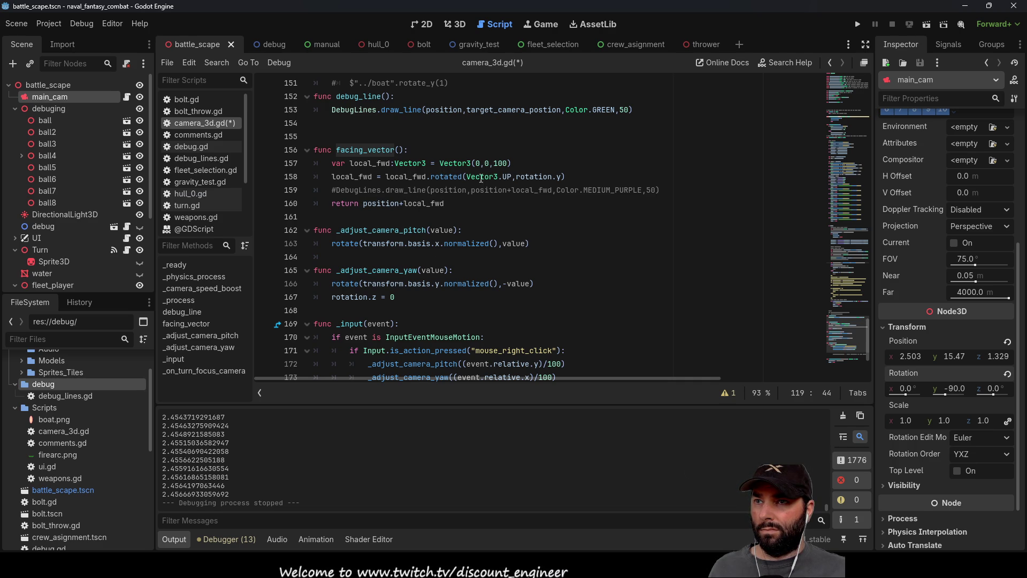
click(575, 176)
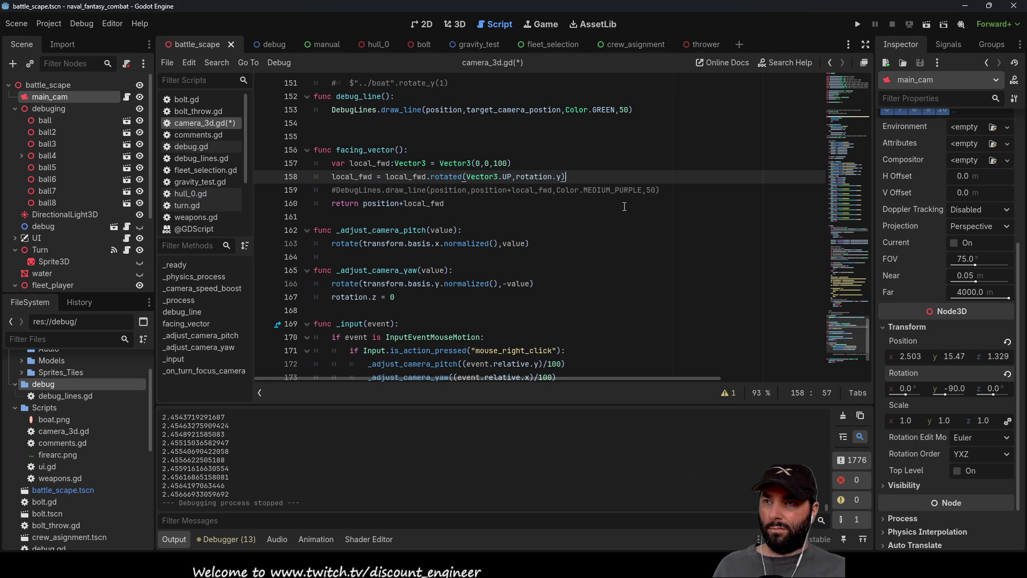
text(.n)
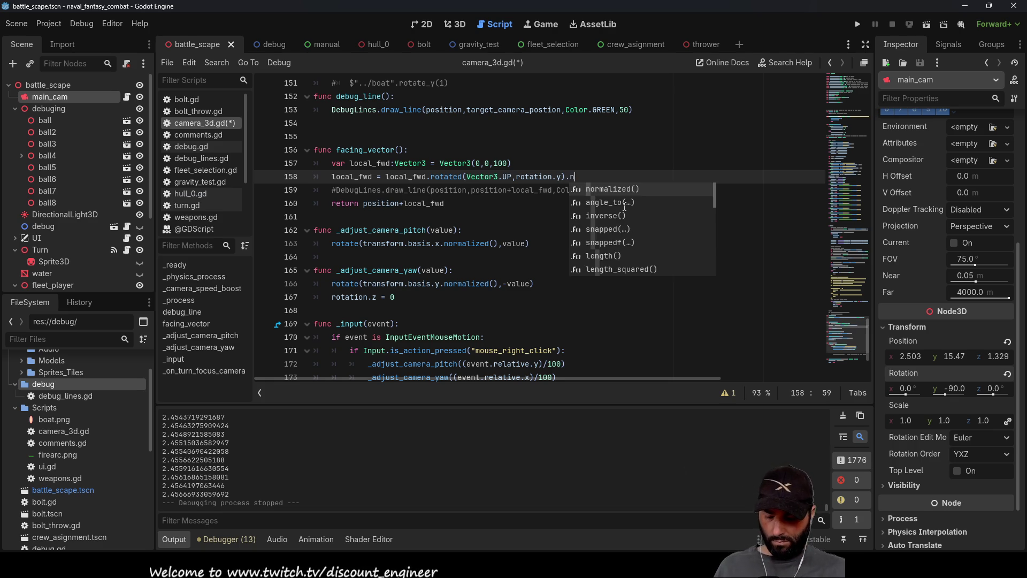
key(Return)
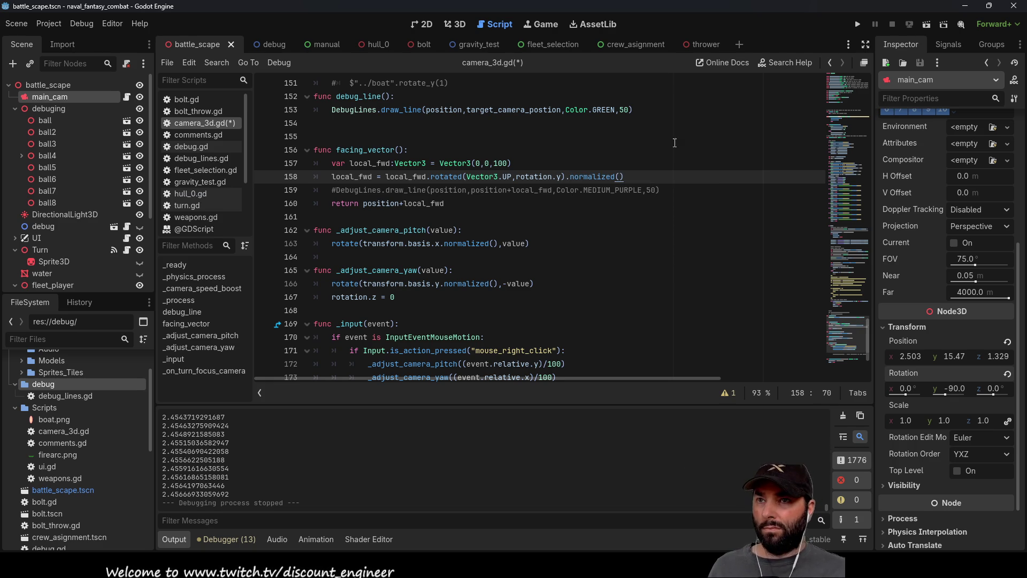
click(858, 24)
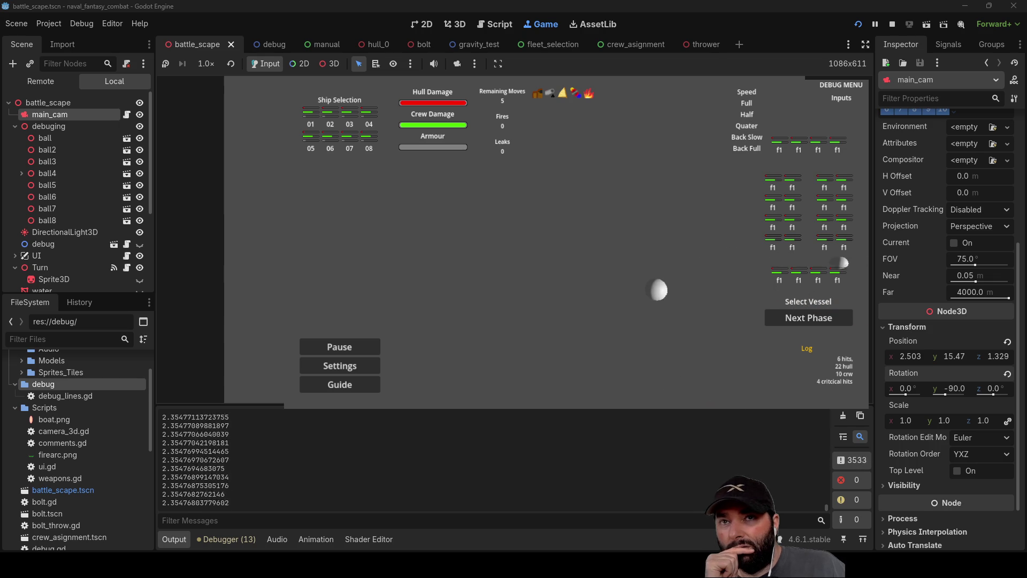
key(F8)
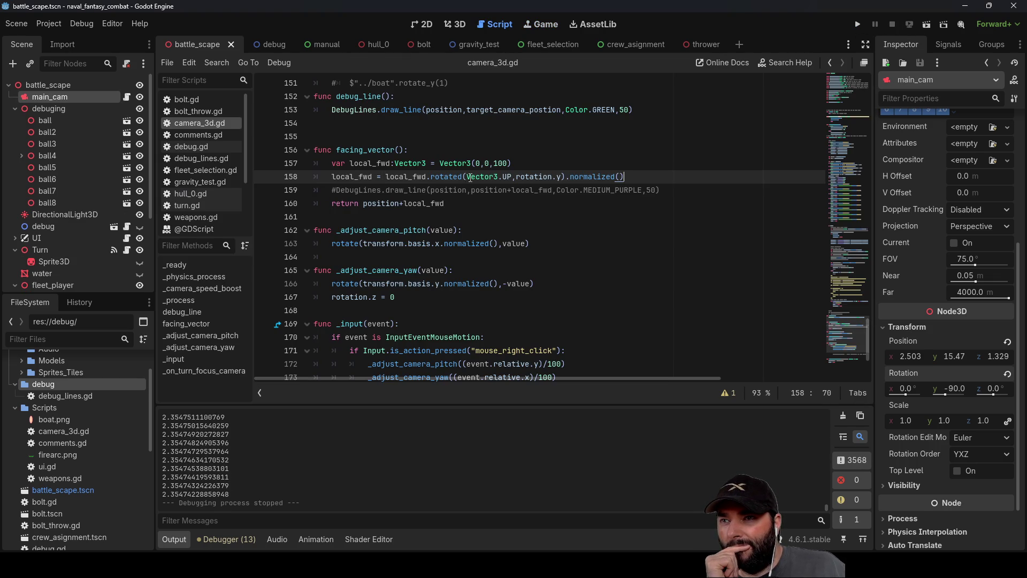
Review local_fwd's uses and the return line in facing_vector, then rerun the game with F5
scroll(567, 364, up, 4)
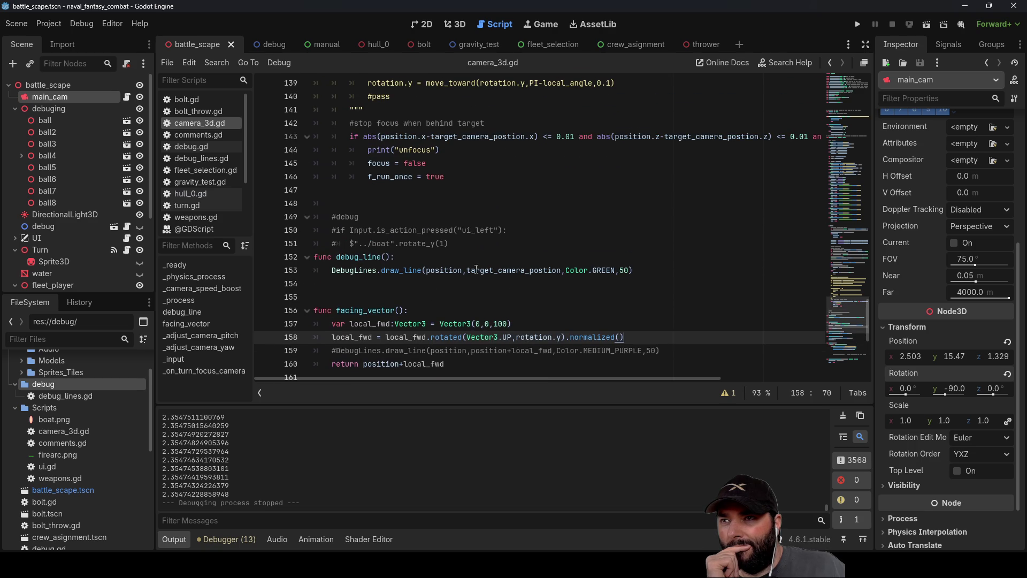
scroll(476, 269, up, 3)
scroll(476, 269, down, 8)
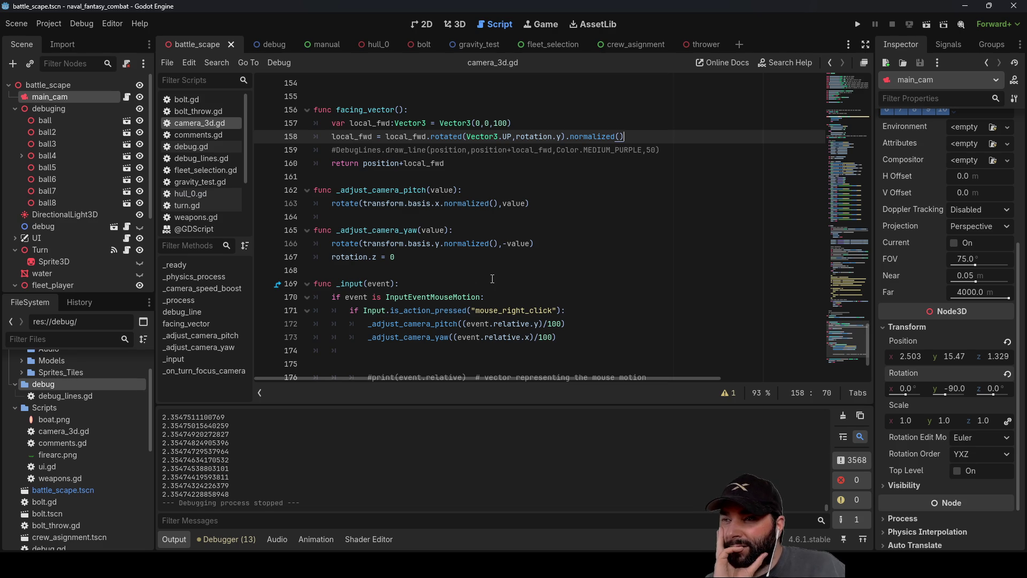
scroll(489, 275, up, 2)
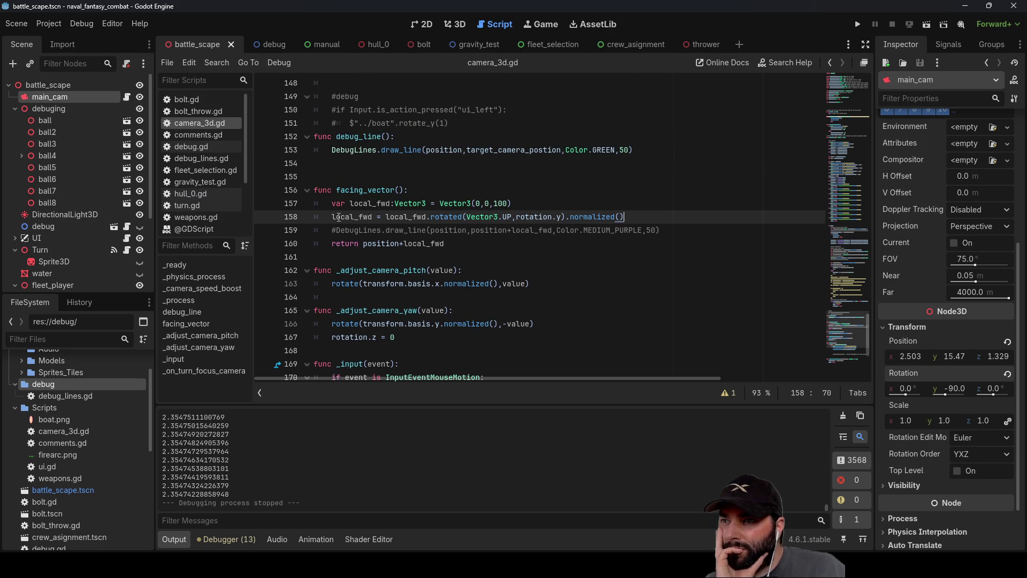
double_click(402, 216)
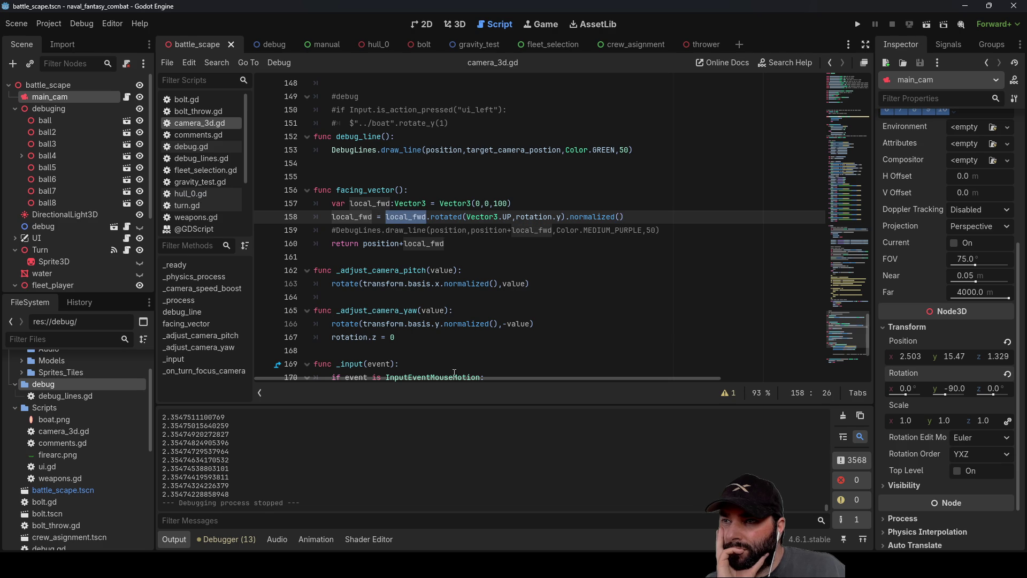
click(380, 243)
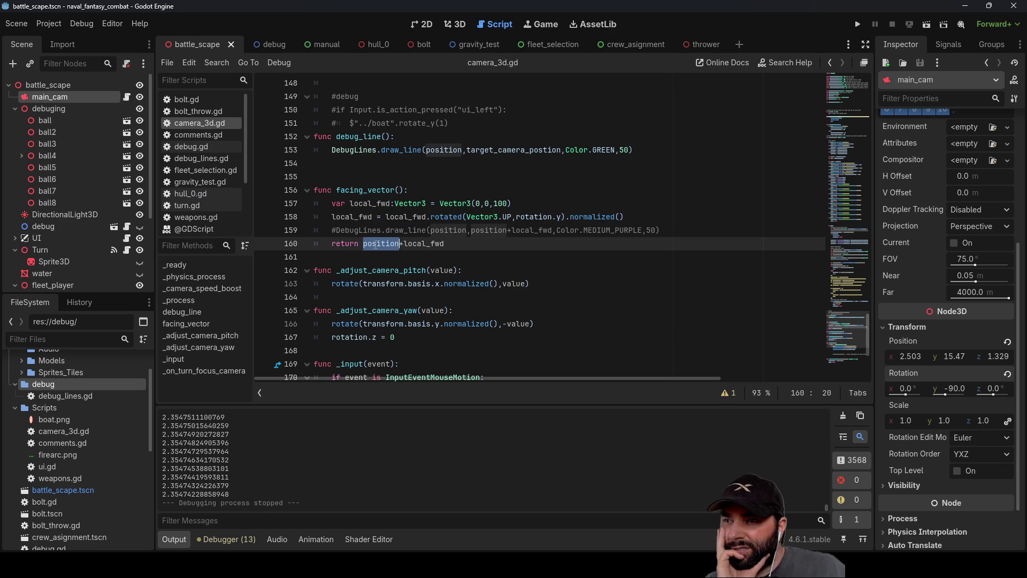
key(F5)
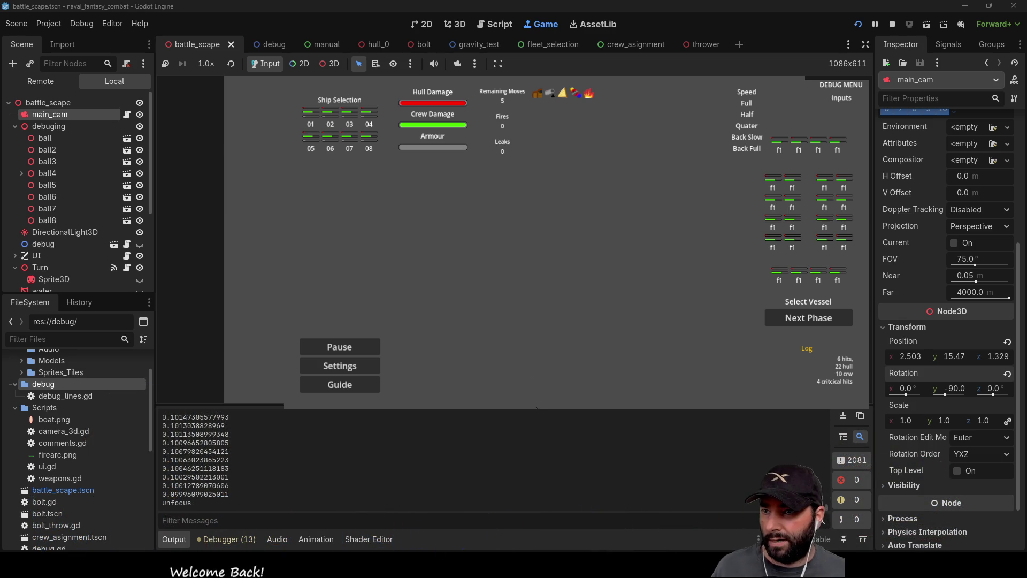
Enlarge the Output panel to read the logged angle values, then shrink it back
drag(508, 408, 504, 97)
scroll(281, 326, up, 20)
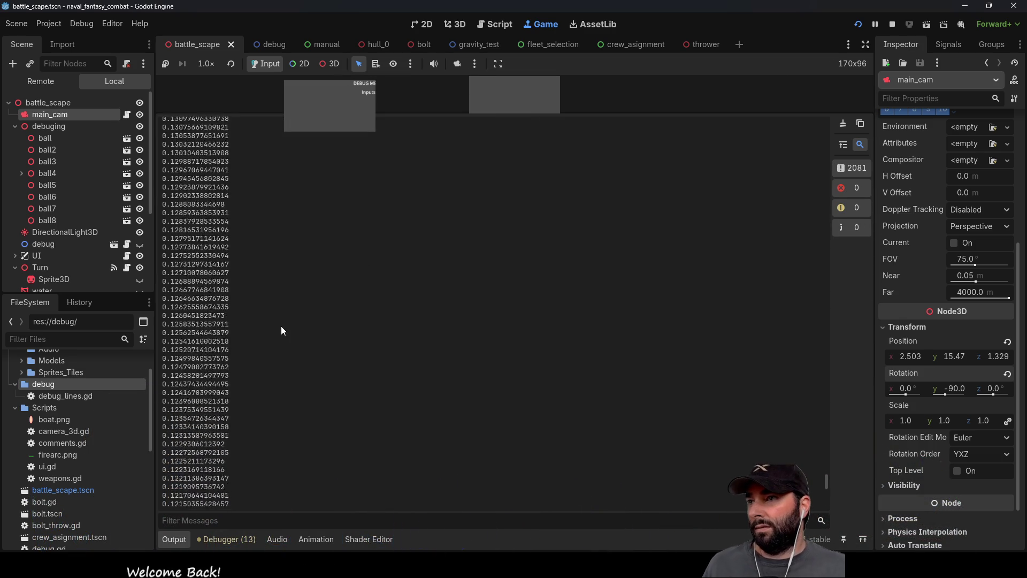
drag(824, 464, 810, 143)
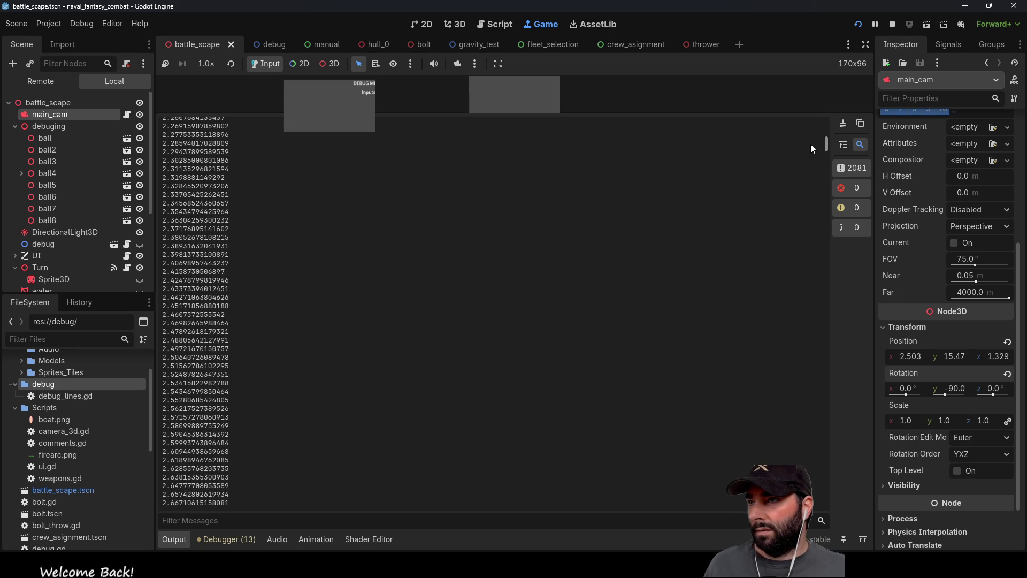
scroll(772, 182, down, 5)
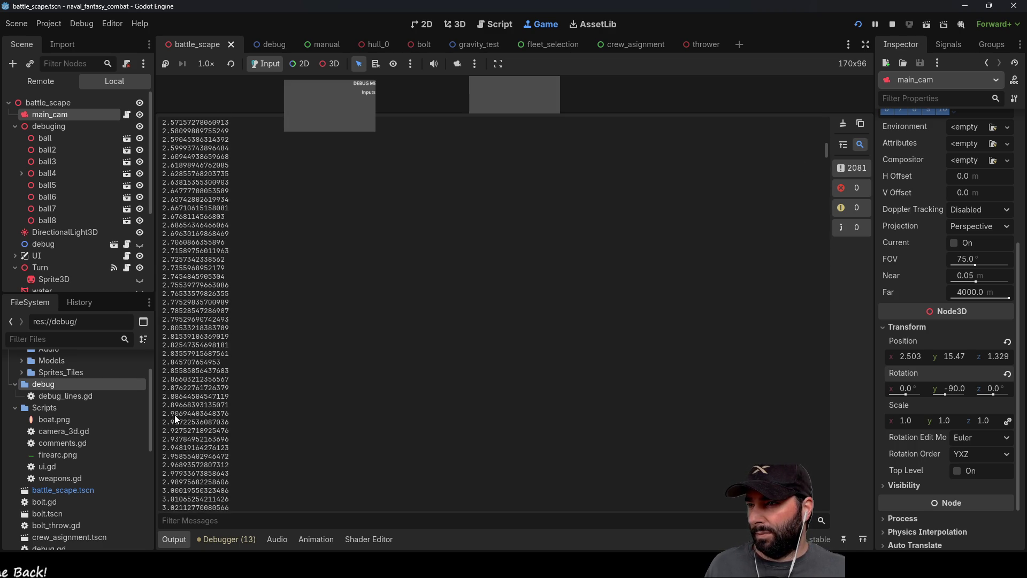
scroll(178, 470, down, 3)
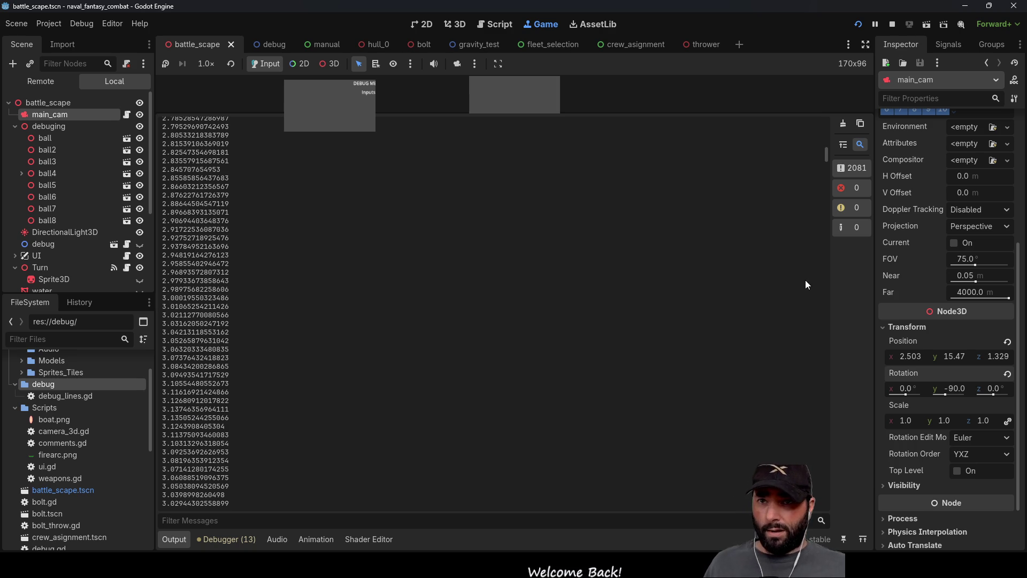
drag(827, 161, 823, 529)
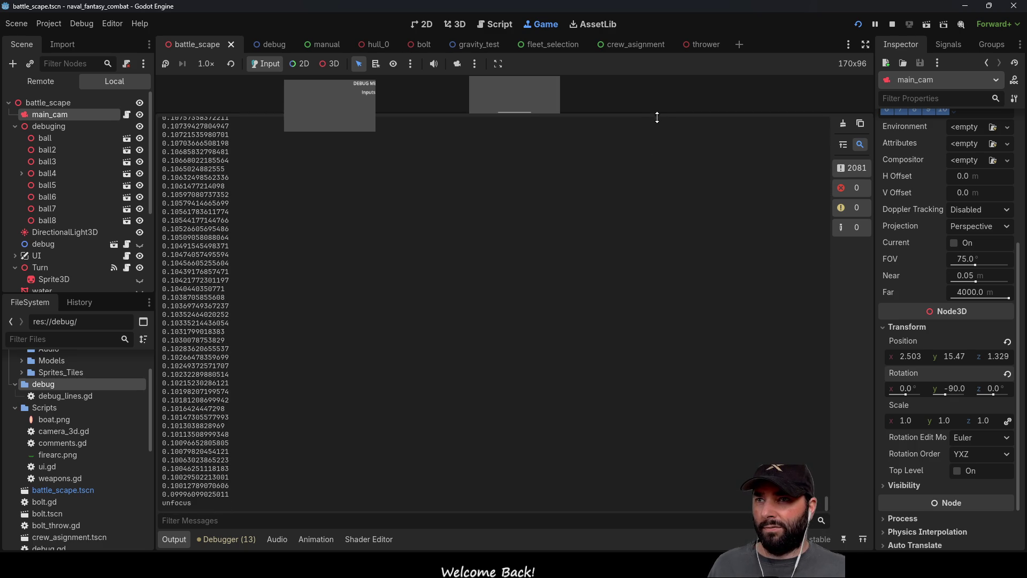
drag(656, 115, 640, 431)
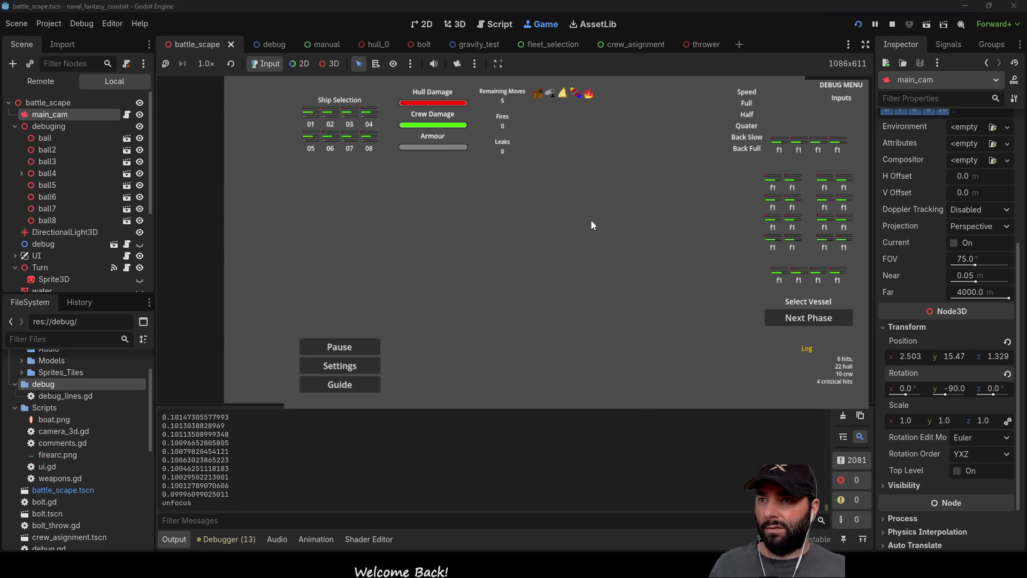
Fire five bolts toward the sea and enemy ships in the game view
click(558, 188)
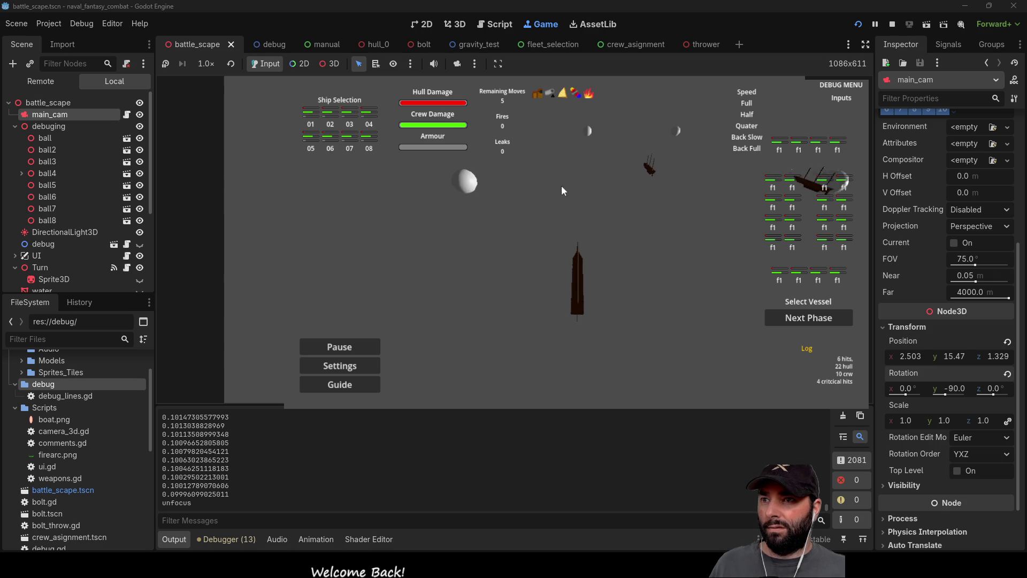
click(563, 190)
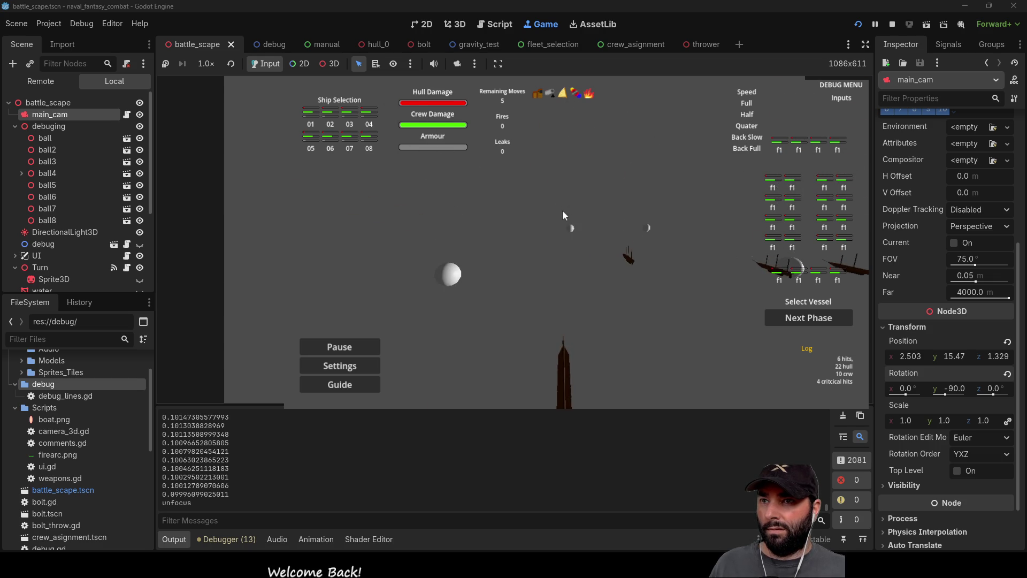
click(576, 187)
click(558, 182)
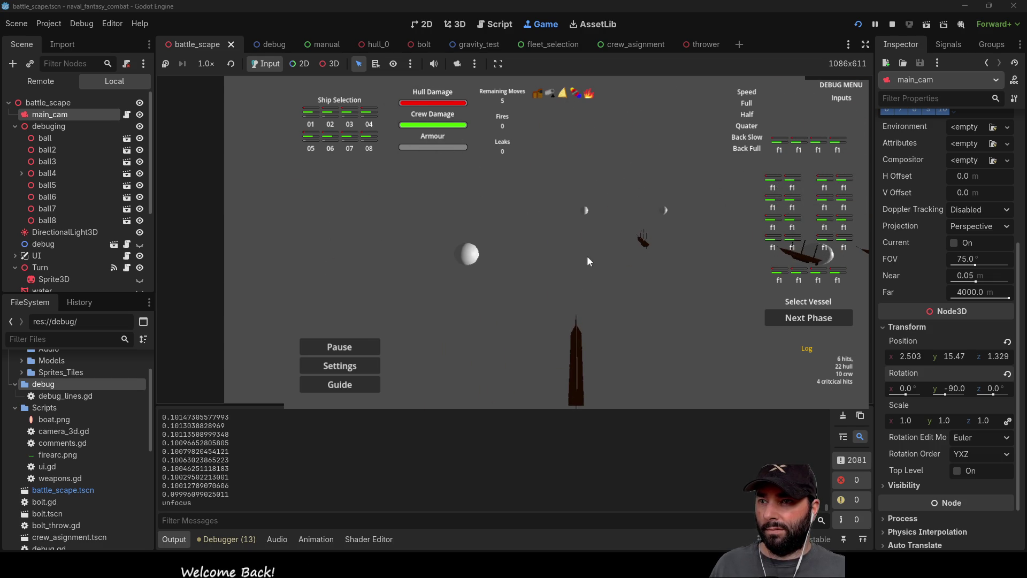
click(564, 246)
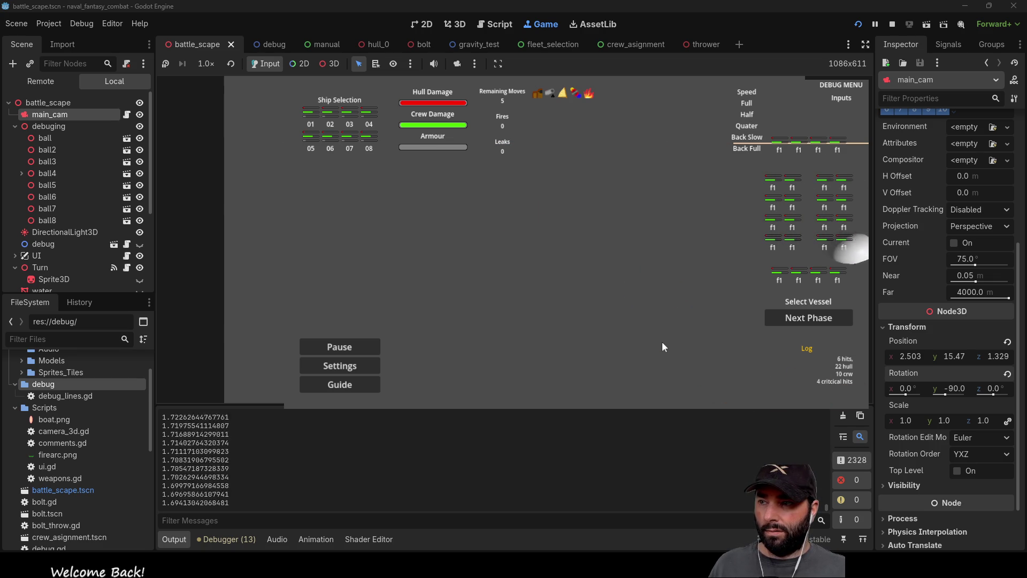
Stop the game, swap the rotation.y operators on lines 122 and 125, and run again
key(F8)
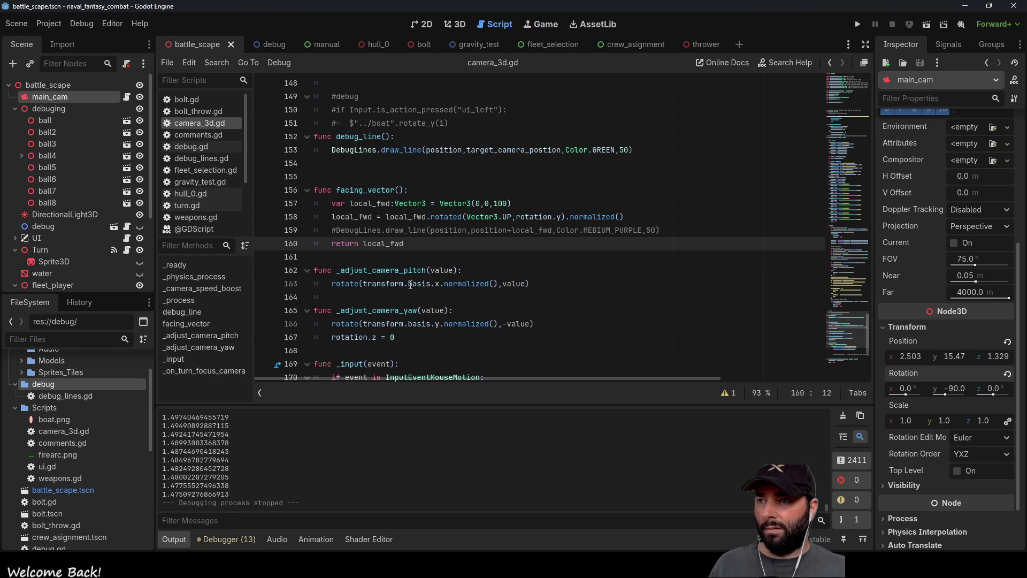
scroll(405, 271, down, 3)
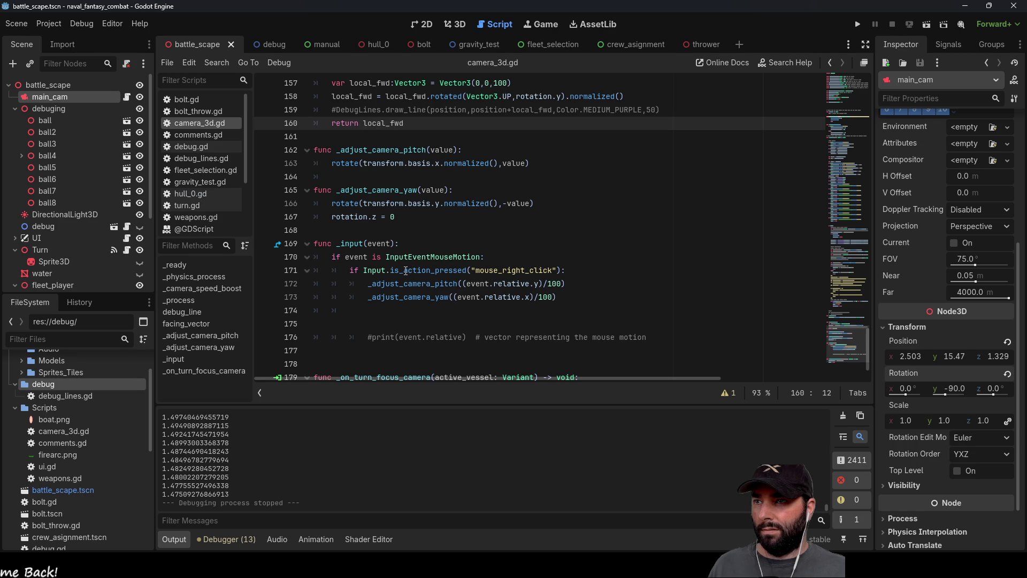
scroll(411, 260, down, 1)
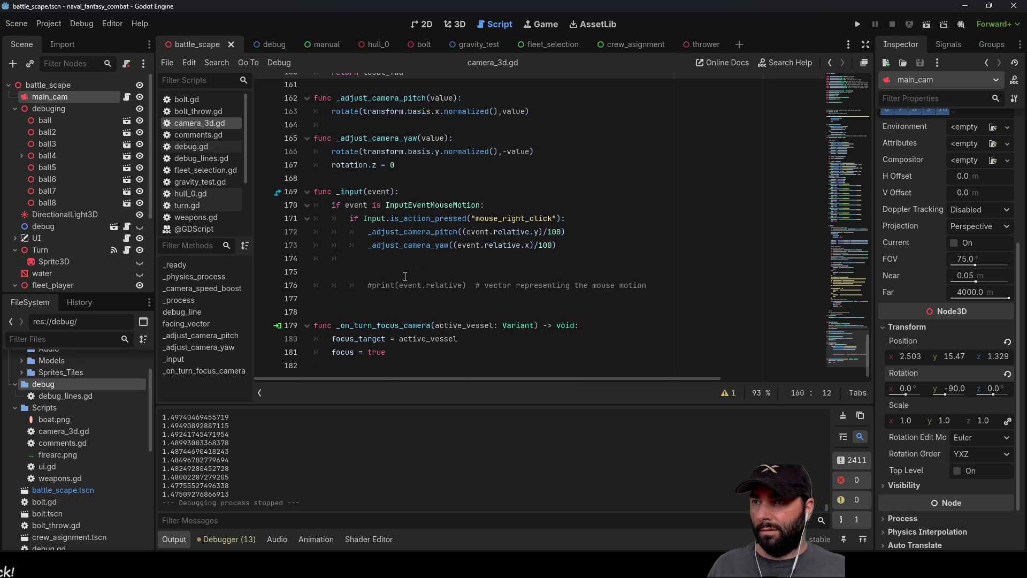
scroll(405, 276, up, 13)
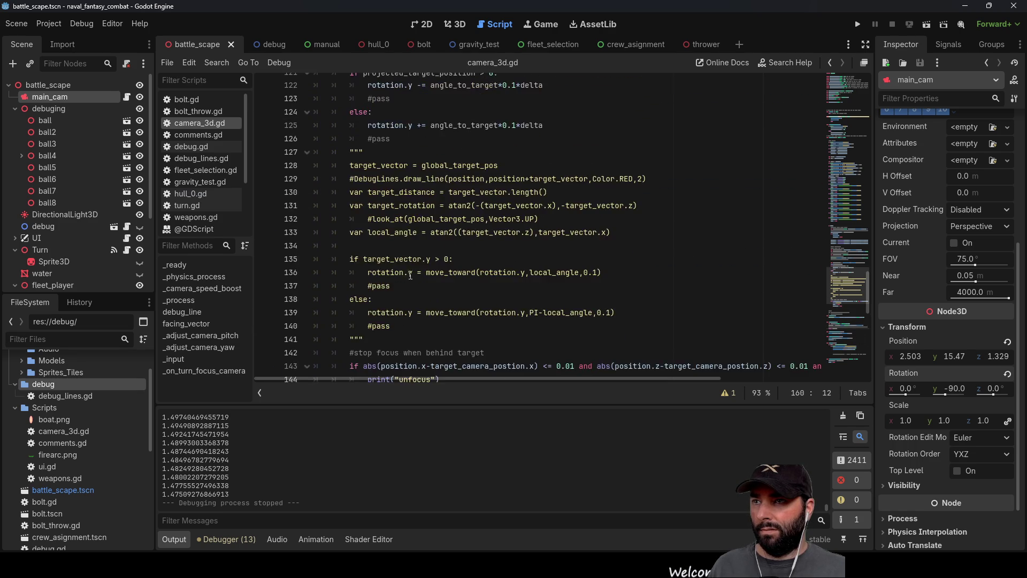
scroll(410, 274, up, 4)
click(417, 246)
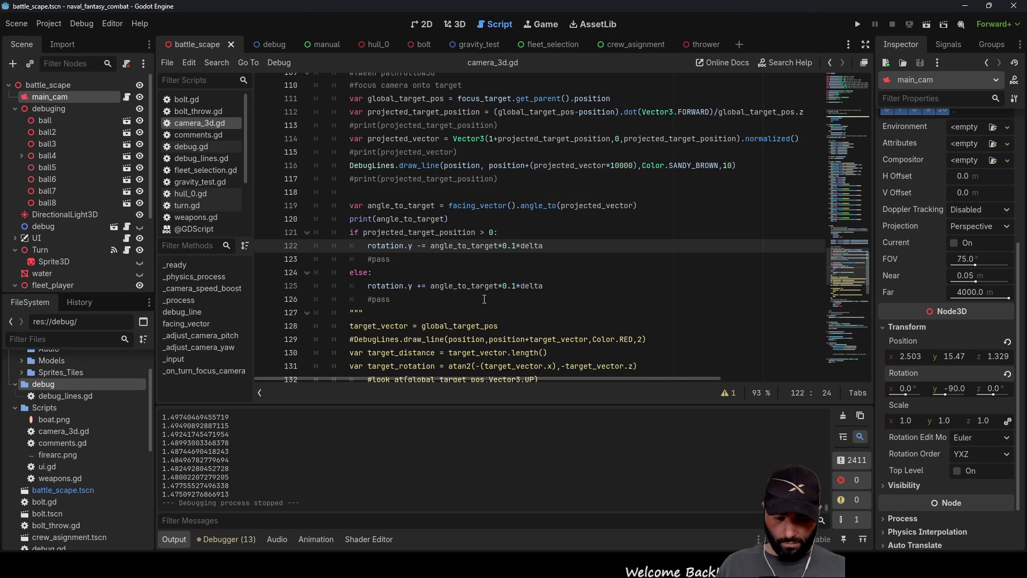
text(+)
key(Down)
key(Down)
key(Down)
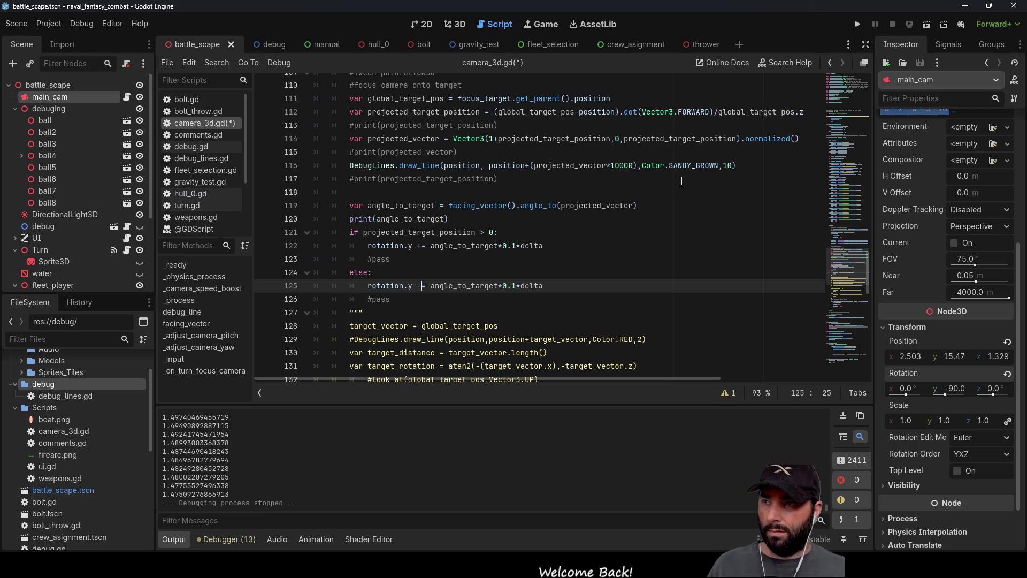
click(859, 24)
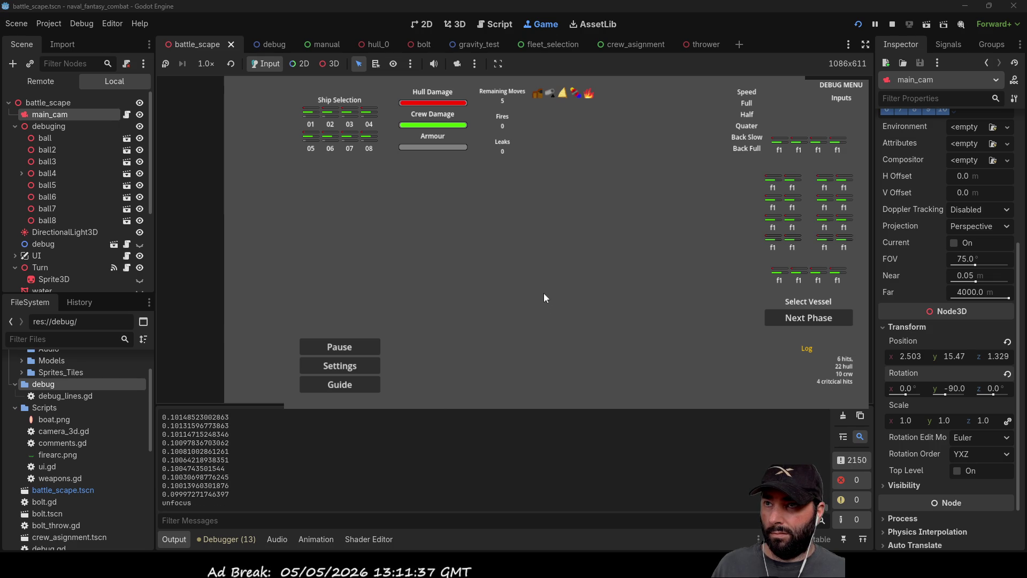
Turn on the water node's visibility eye icon in the Scene dock
scroll(81, 250, down, 4)
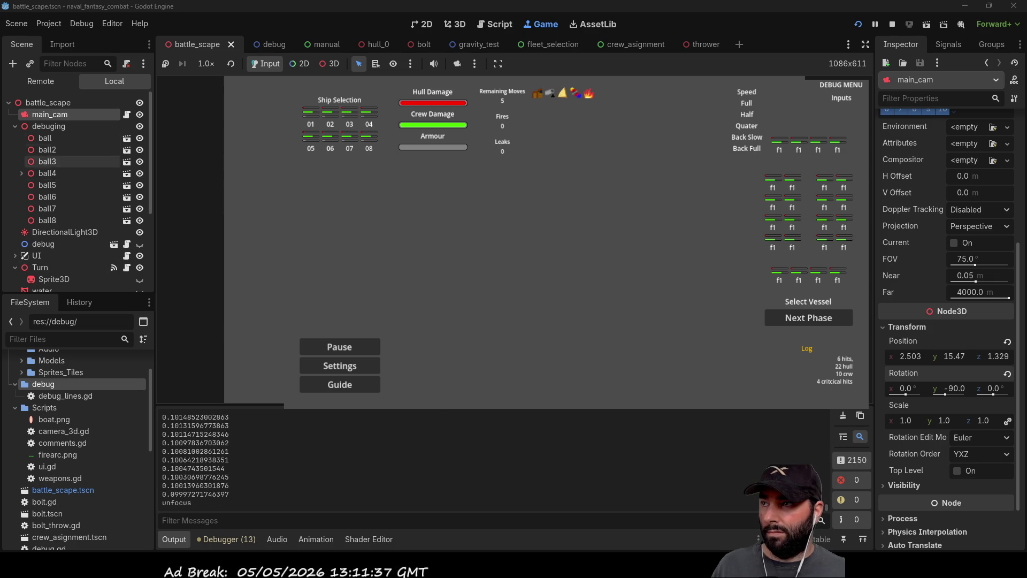
click(140, 243)
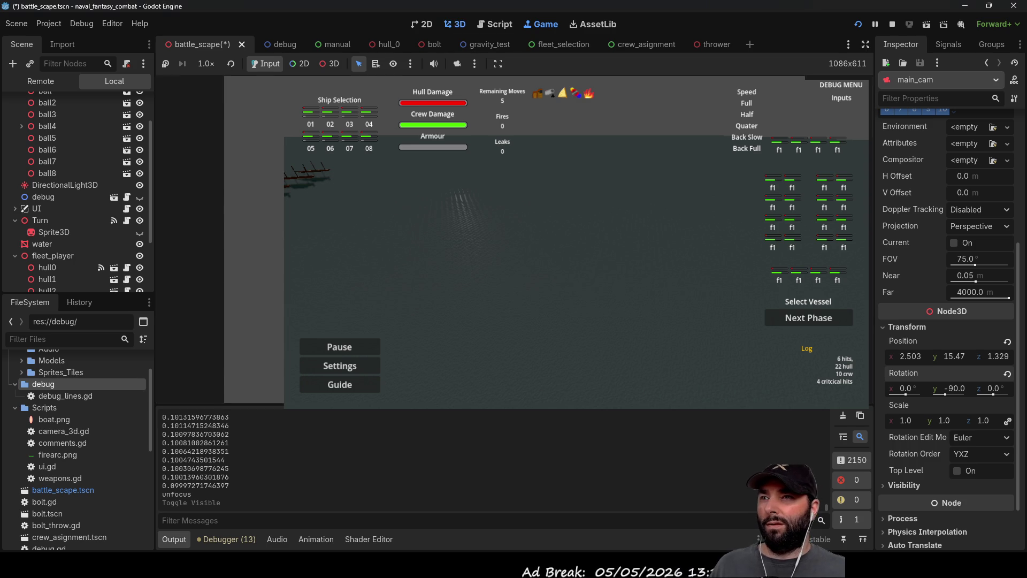
In the 3D editor, select then deselect the hull0 ship node and toggle the Move tool
click(454, 24)
scroll(219, 241, up, 2)
scroll(220, 241, down, 8)
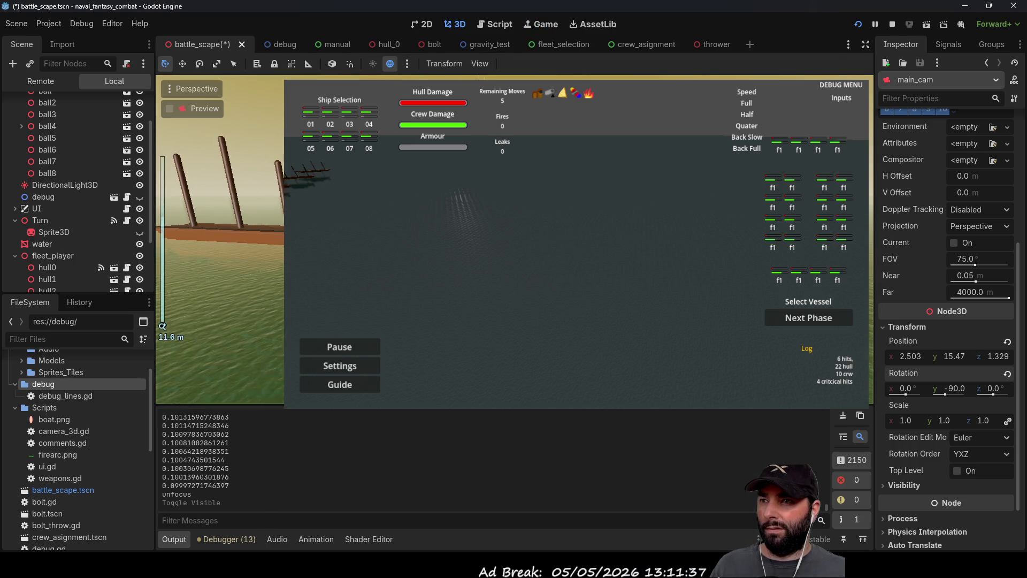
scroll(220, 241, down, 6)
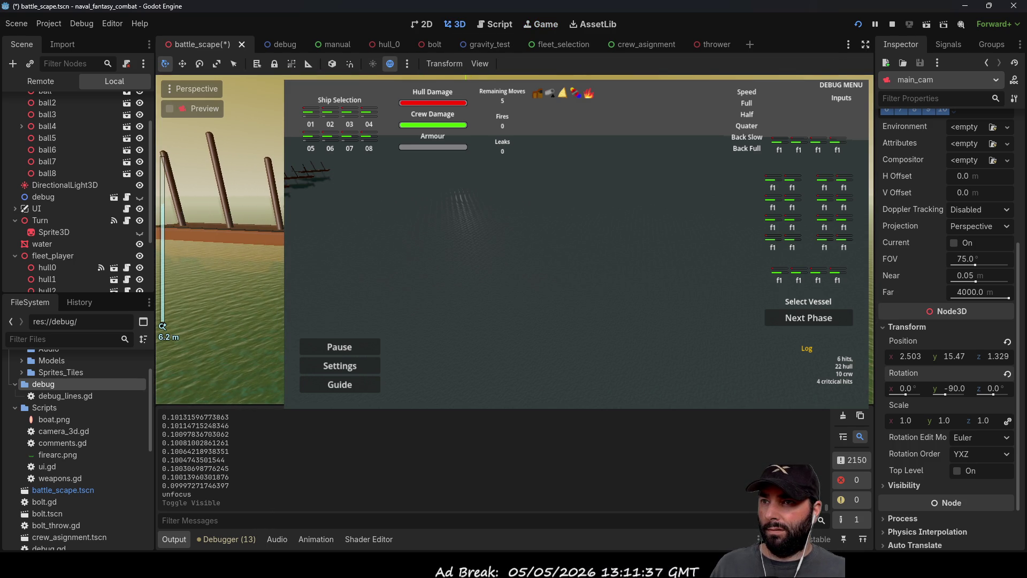
ctrl+click(47, 267)
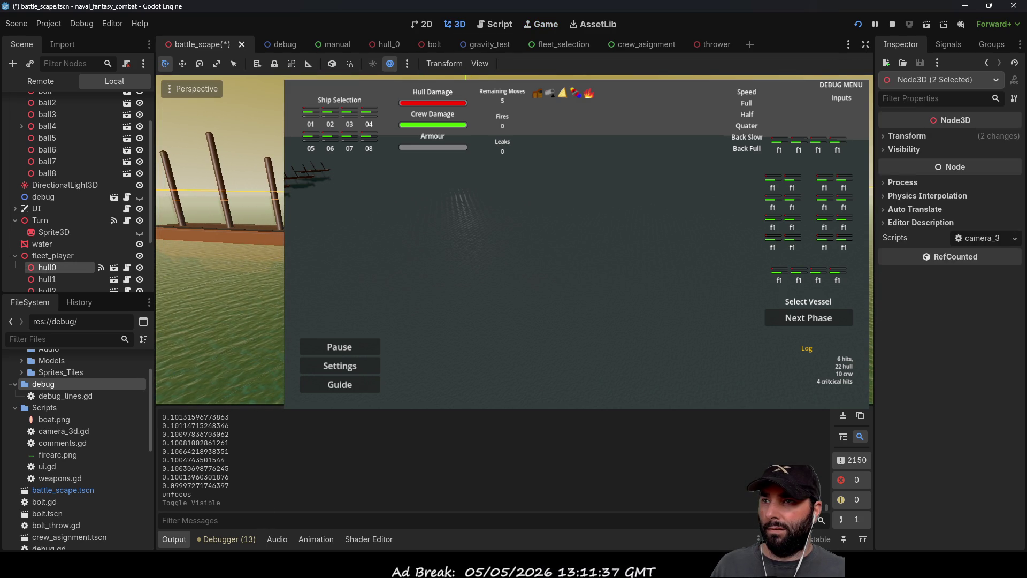
ctrl+click(47, 267)
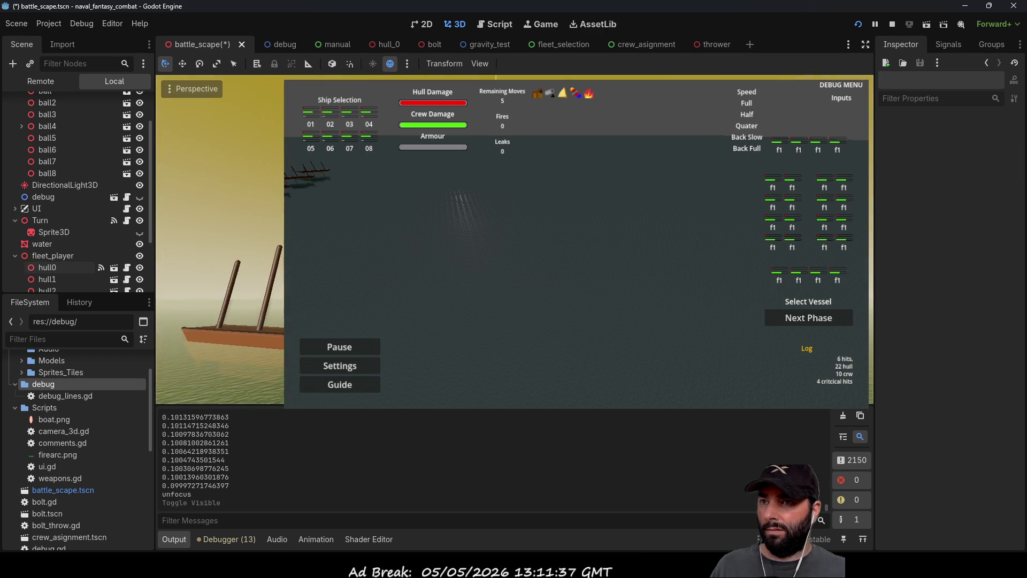
click(182, 63)
click(167, 64)
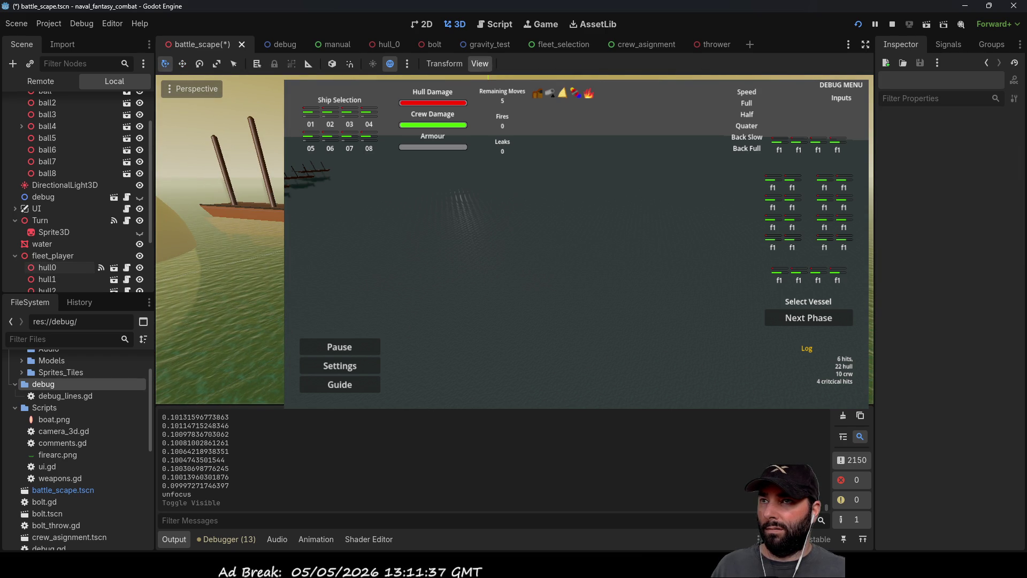
Select the water node, collapse the debuging node's children, and select DirectionalLight3D
scroll(513, 241, up, 3)
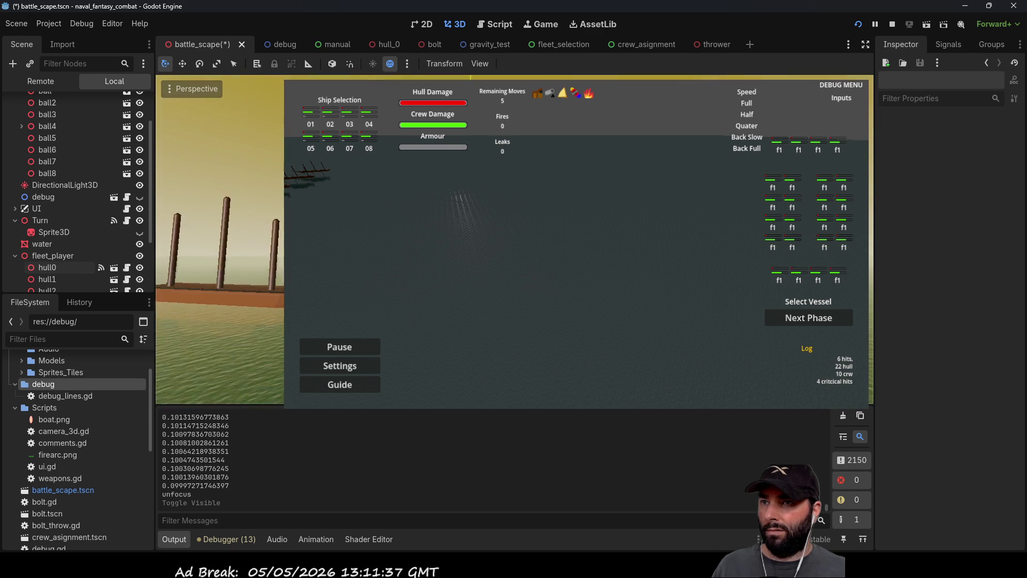
scroll(514, 241, up, 3)
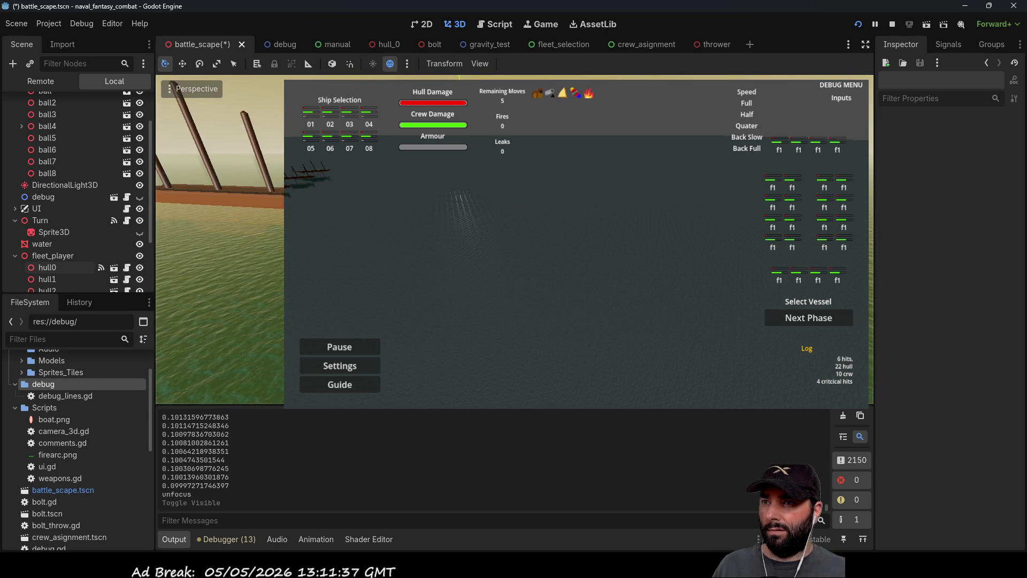
scroll(513, 241, down, 10)
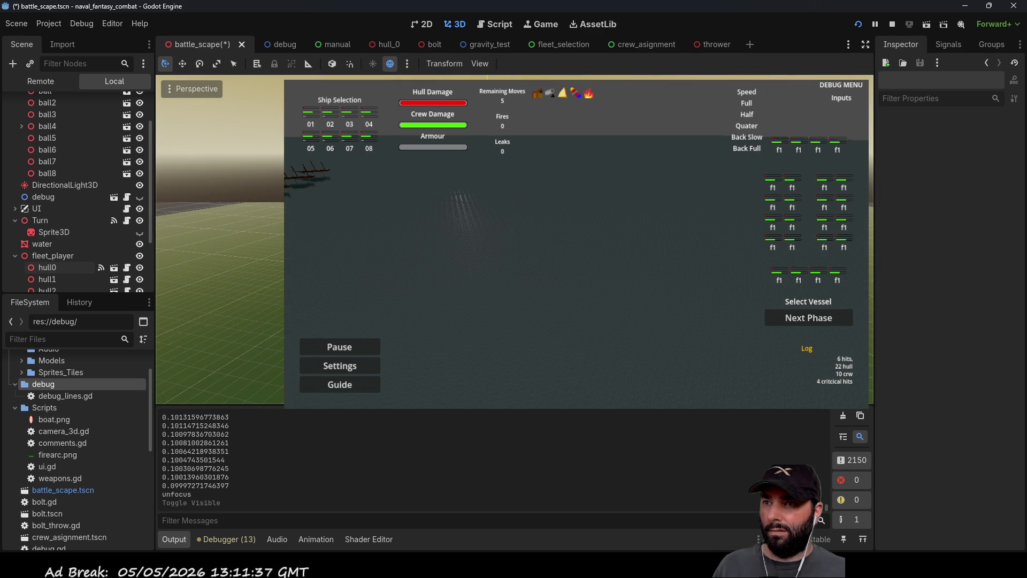
click(41, 244)
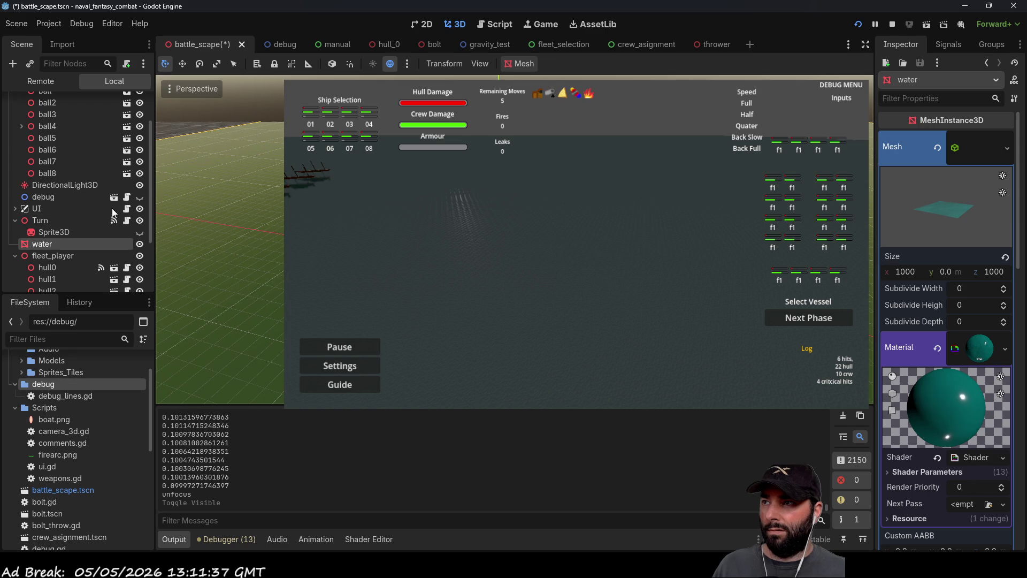
scroll(82, 206, up, 2)
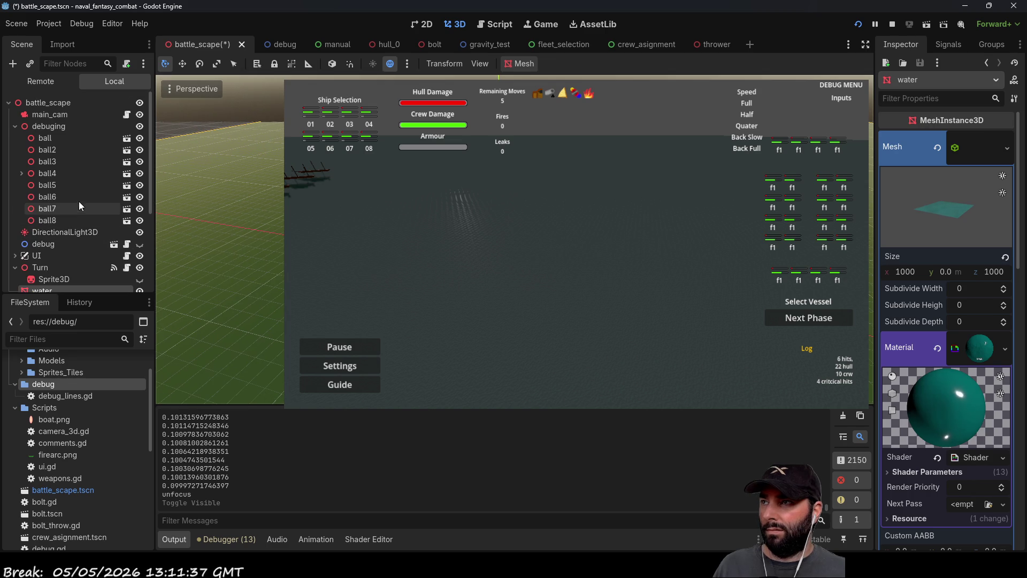
click(14, 127)
click(65, 140)
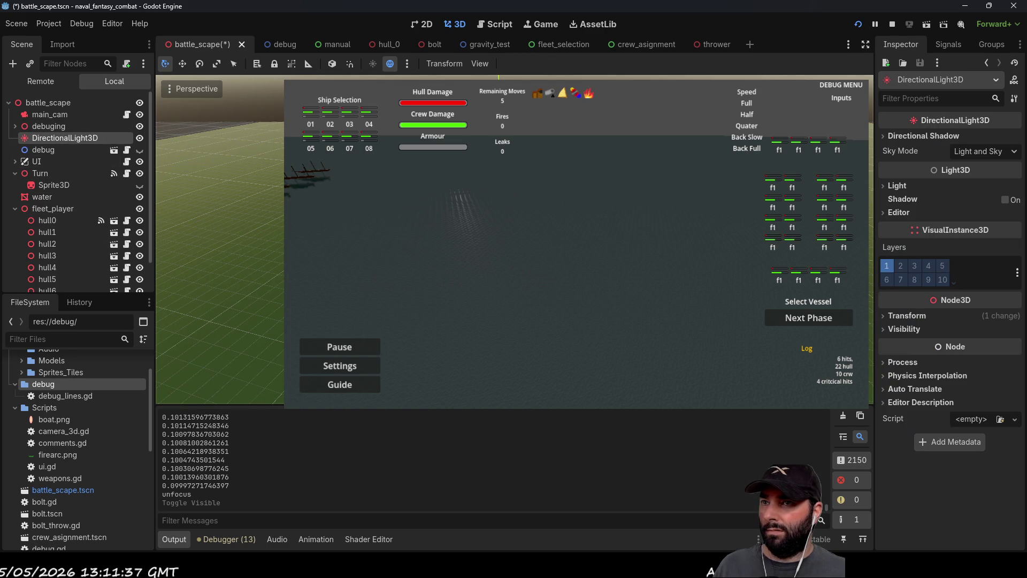
Move the DirectionalLight3D along the Z axis, then stop and restart the game
mouse_move(230, 196)
mouse_down()
mouse_move(204, 205)
mouse_move(262, 171)
mouse_up()
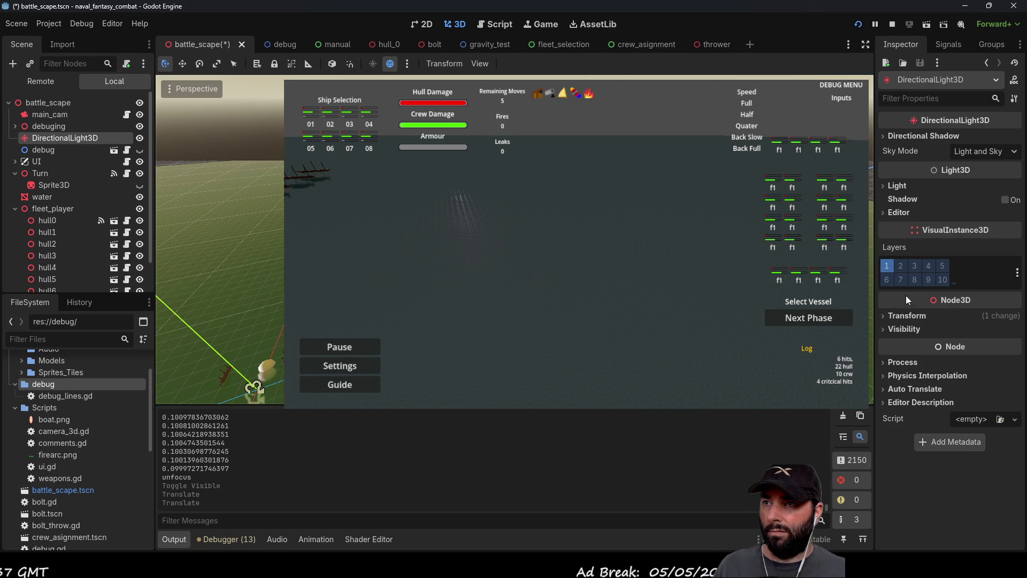
key(g)
key(z)
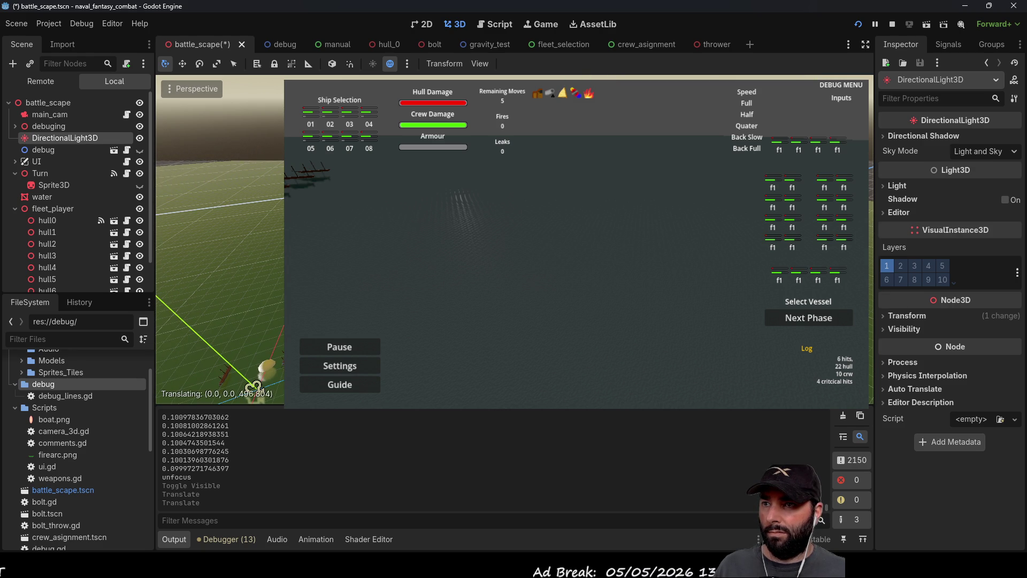
click(252, 400)
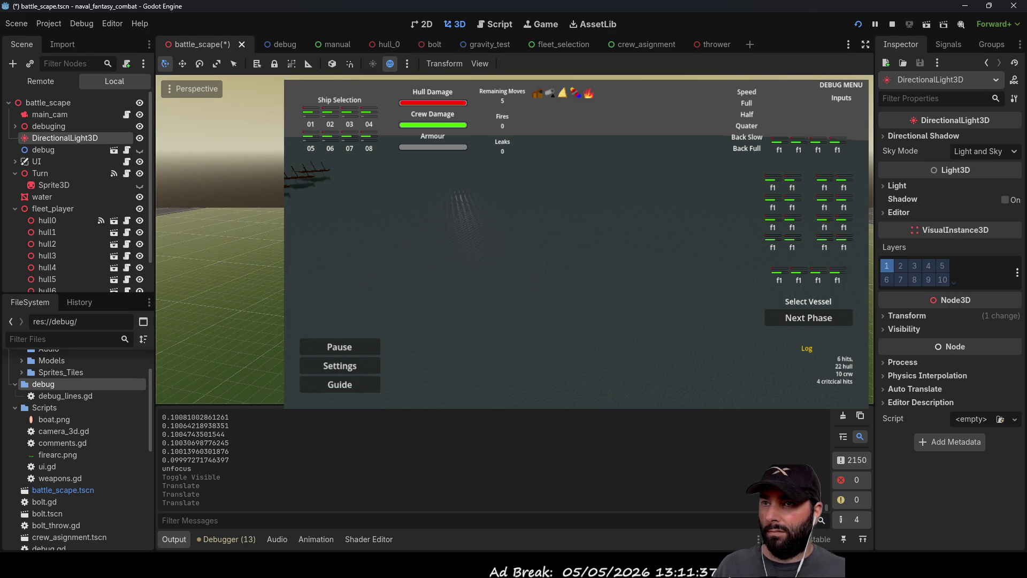
click(892, 23)
click(858, 24)
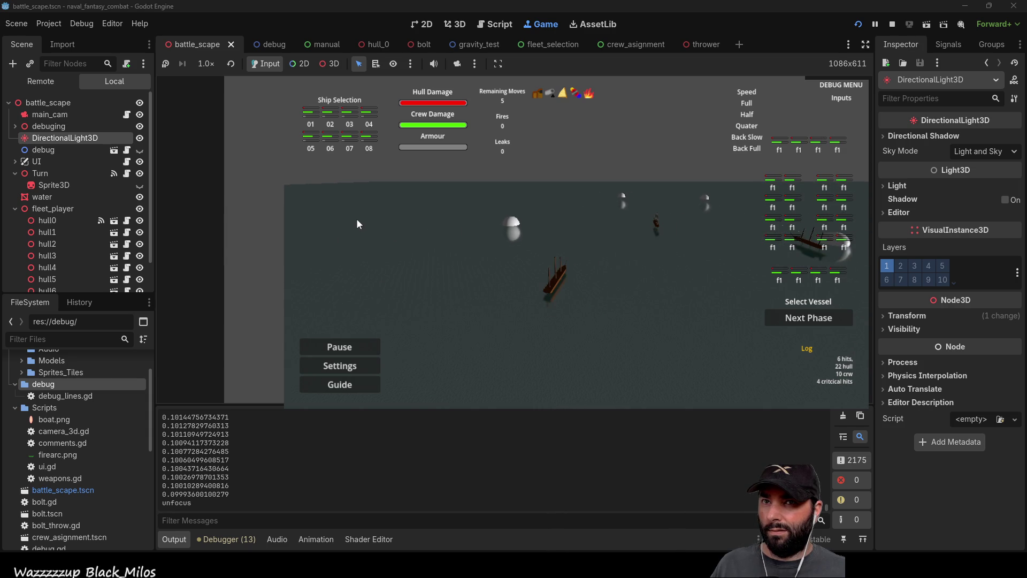
Stop the running battle scene game after watching the camera turn
click(892, 24)
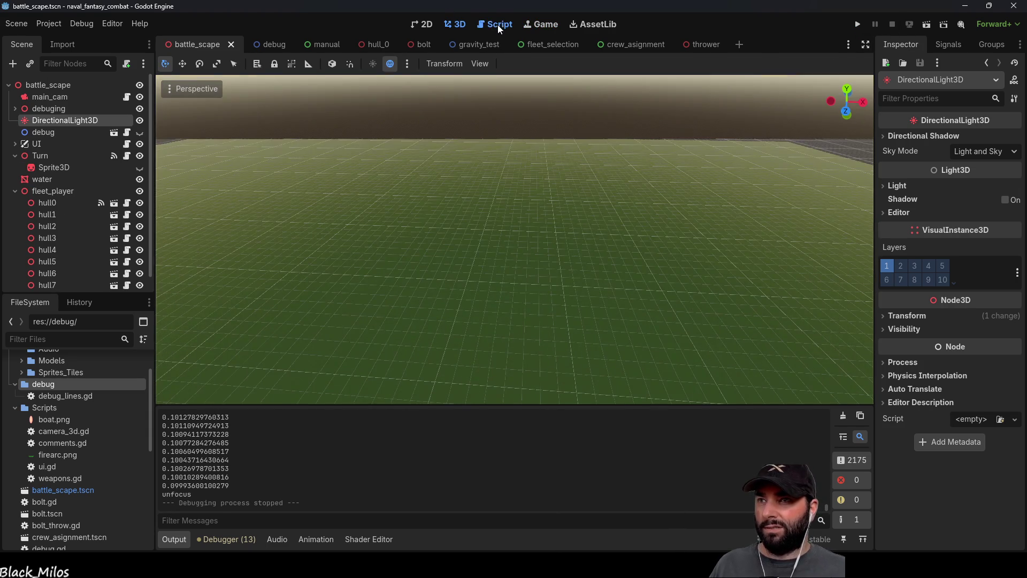
Reopen camera_3d.gd and highlight every use of angle_to_target on line 122
click(495, 24)
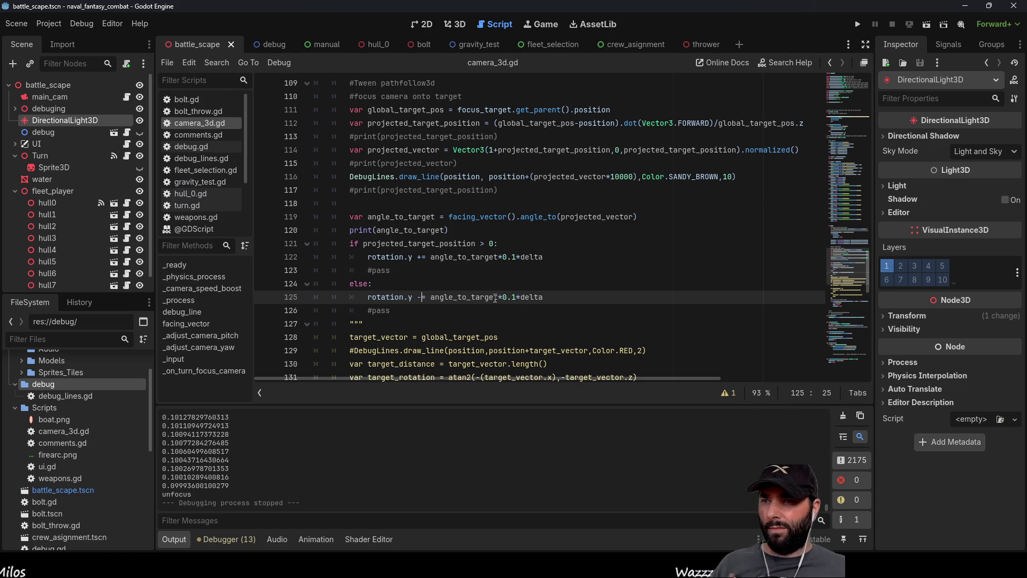
double_click(466, 257)
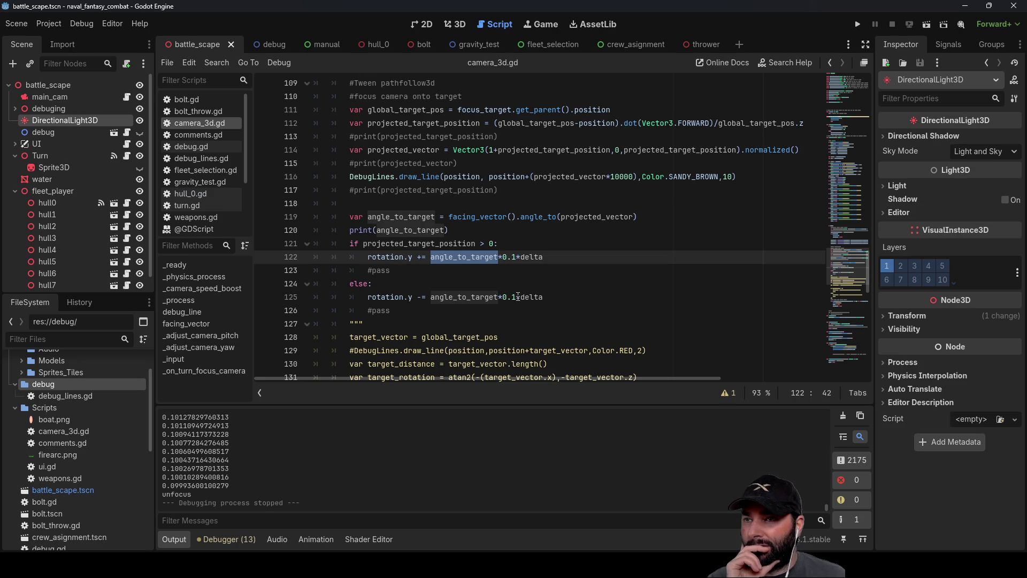
click(445, 272)
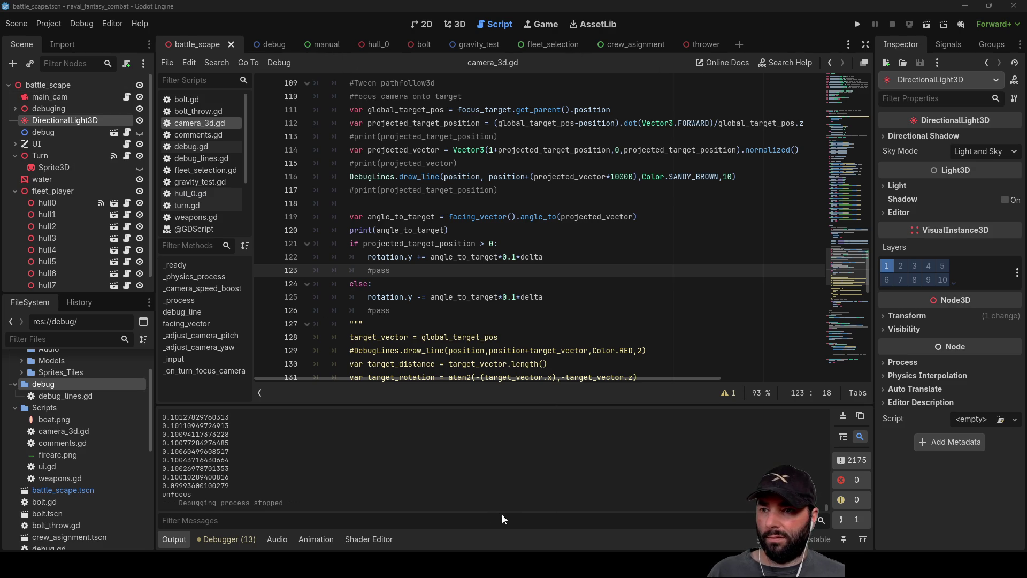
scroll(64, 217, down, 1)
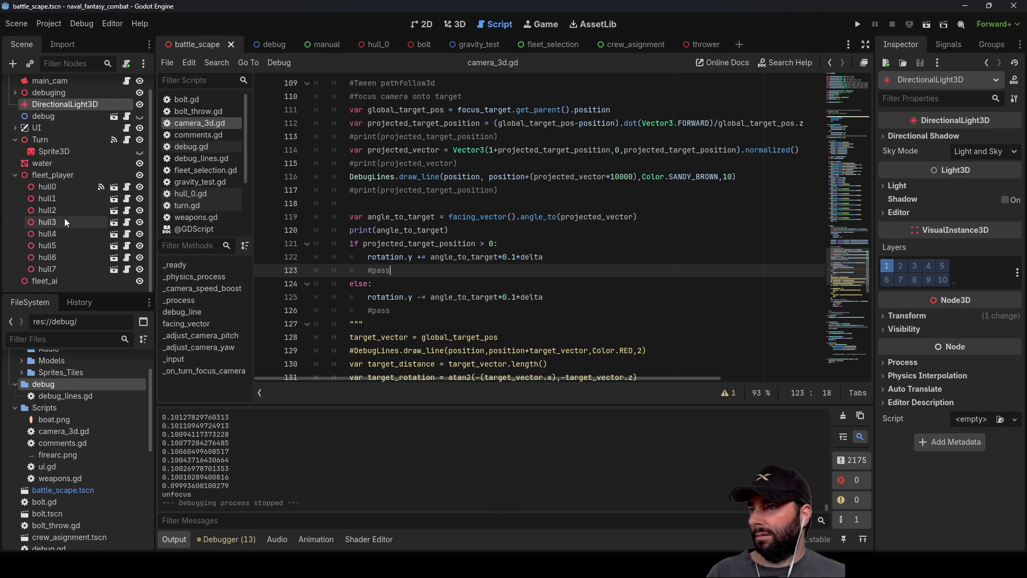
Expand the UI node, switch to the 2D view, and select the Next Phase button
click(16, 127)
scroll(81, 257, down, 5)
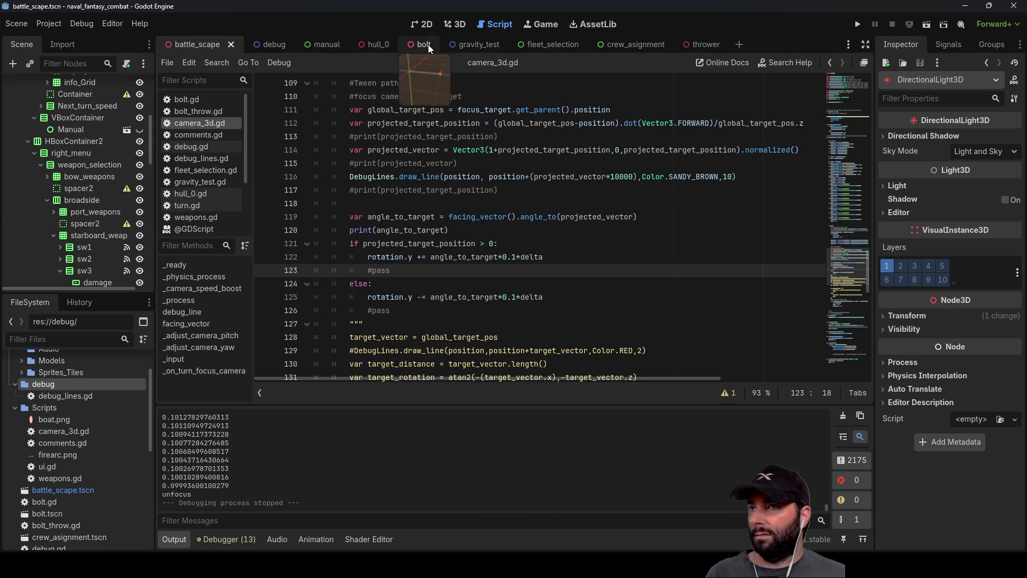
click(424, 24)
scroll(566, 266, down, 2)
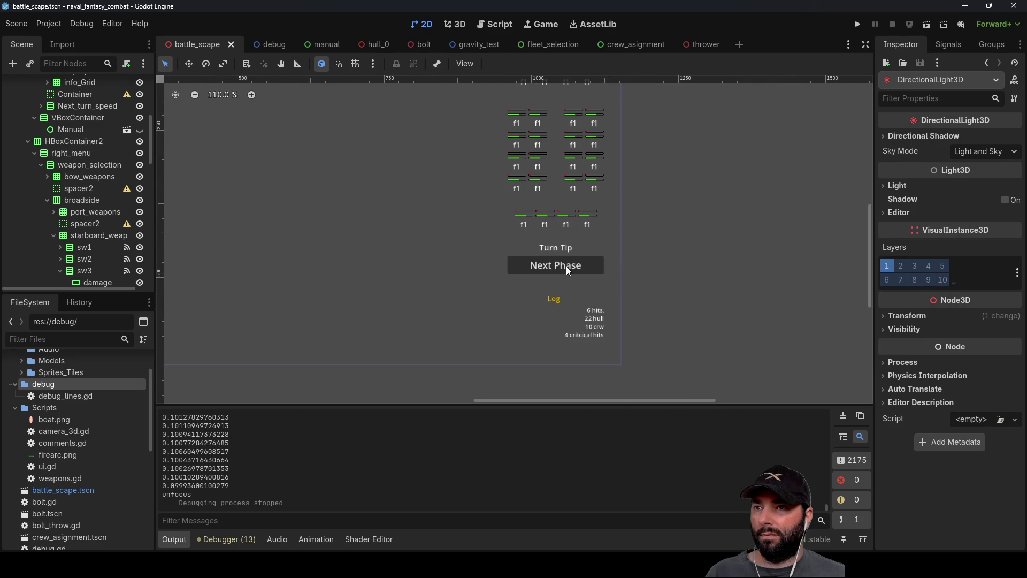
click(566, 265)
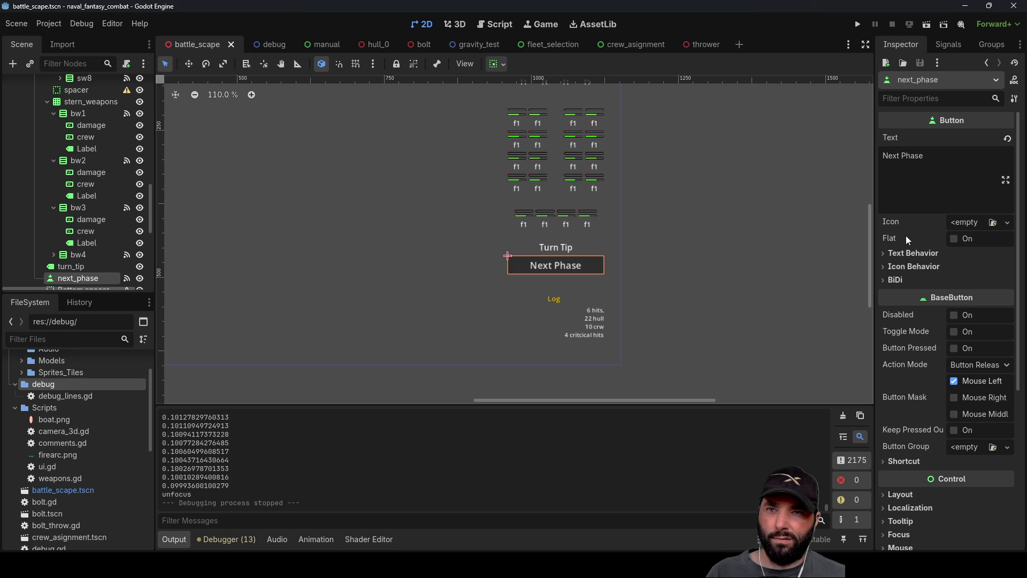
Set the Next Phase button's focus mode to Click
scroll(927, 437, down, 5)
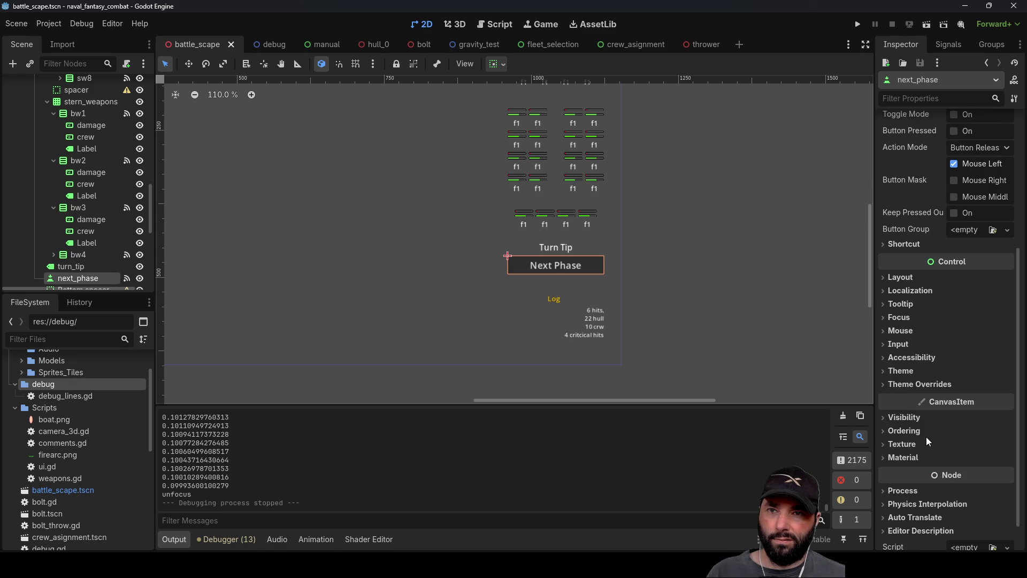
click(902, 318)
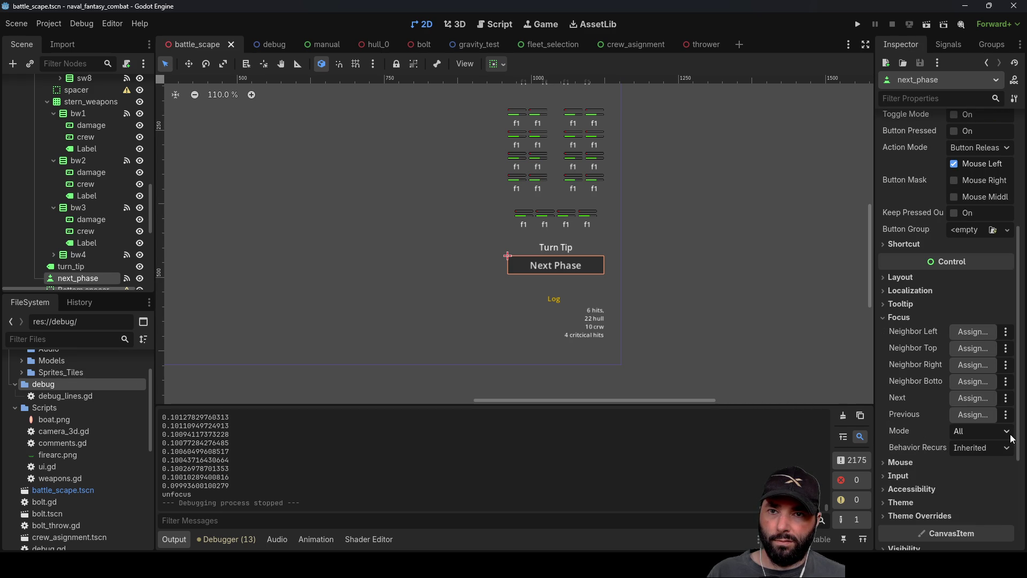
click(987, 461)
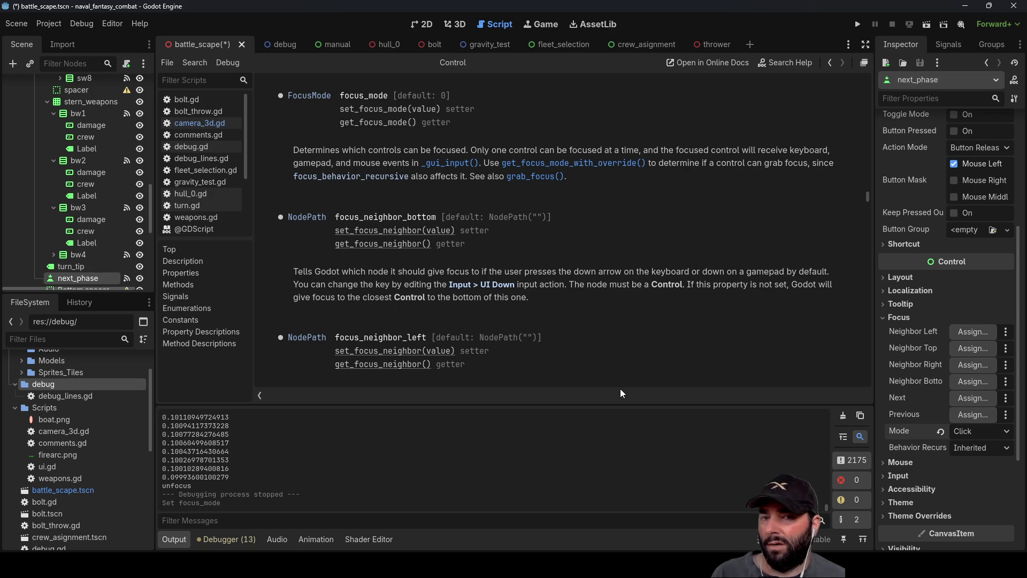
Leave the Control docs for the 2D canvas, framing the Pause menu, and select the Pause button
scroll(450, 284, down, 3)
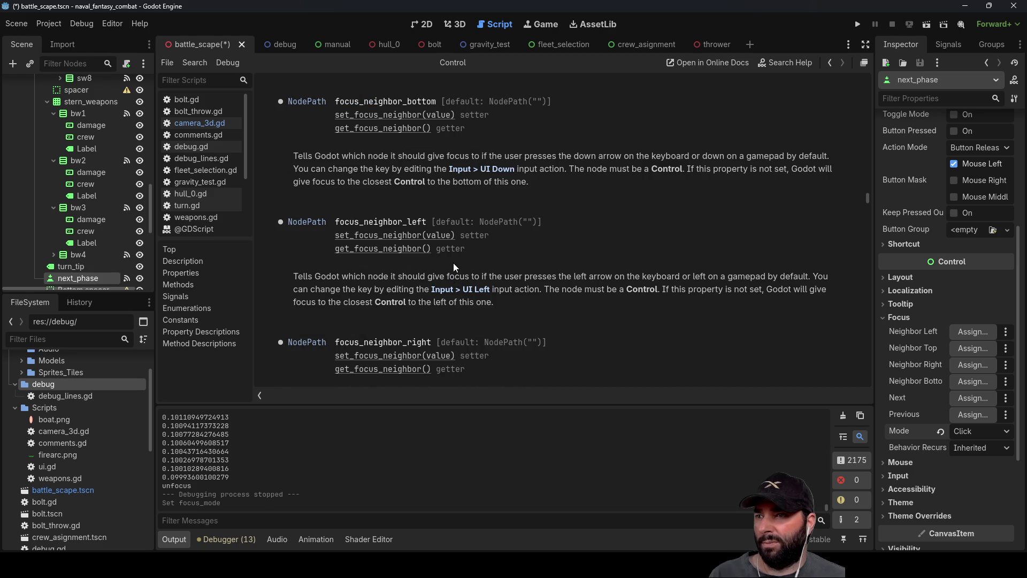
scroll(453, 261, up, 5)
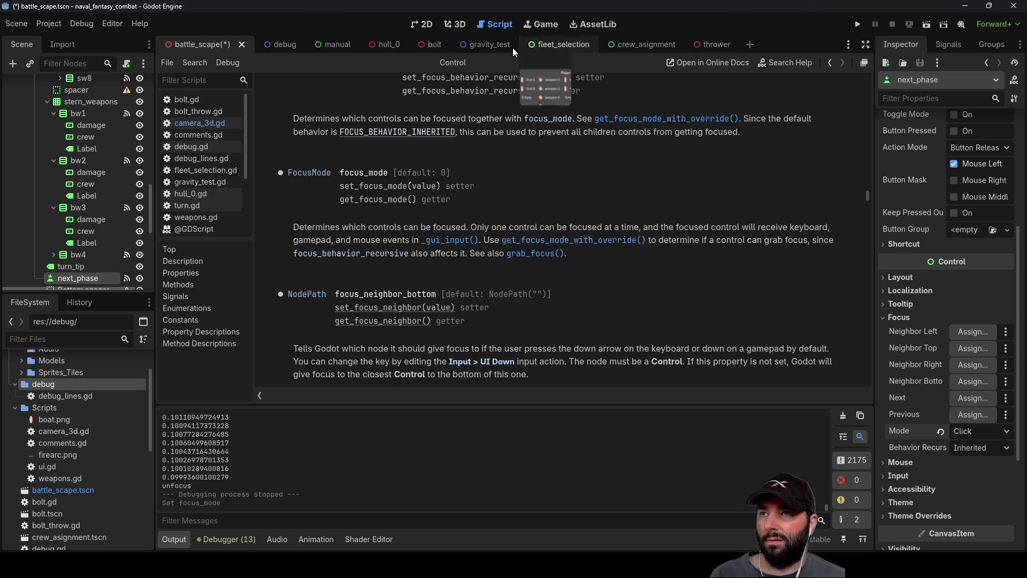
click(425, 24)
mouse_move(412, 215)
mouse_down()
mouse_move(622, 237)
mouse_move(628, 220)
mouse_up()
scroll(629, 220, down, 2)
click(297, 264)
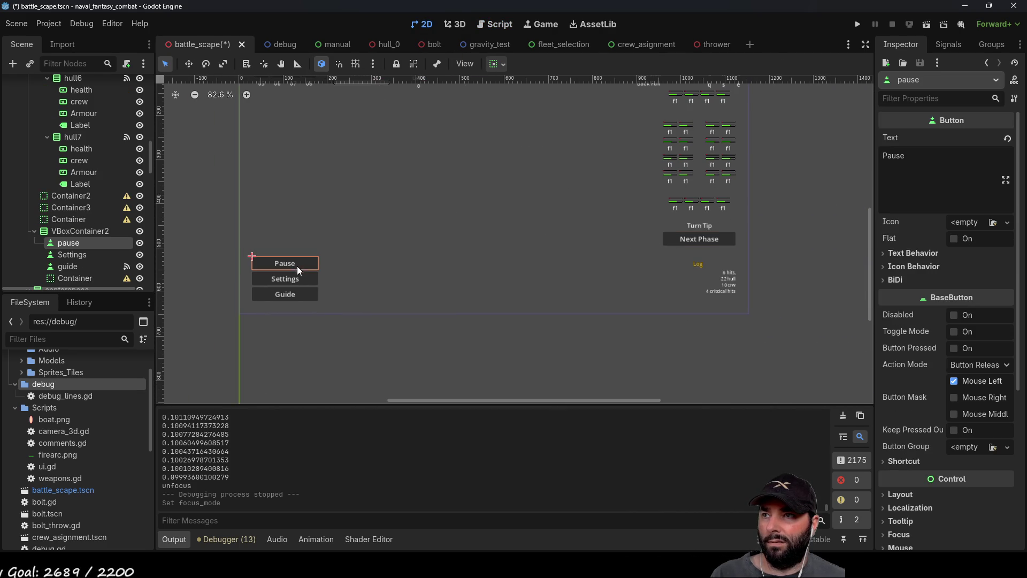
Set the Pause and Settings buttons' focus mode to Click
scroll(920, 426, down, 3)
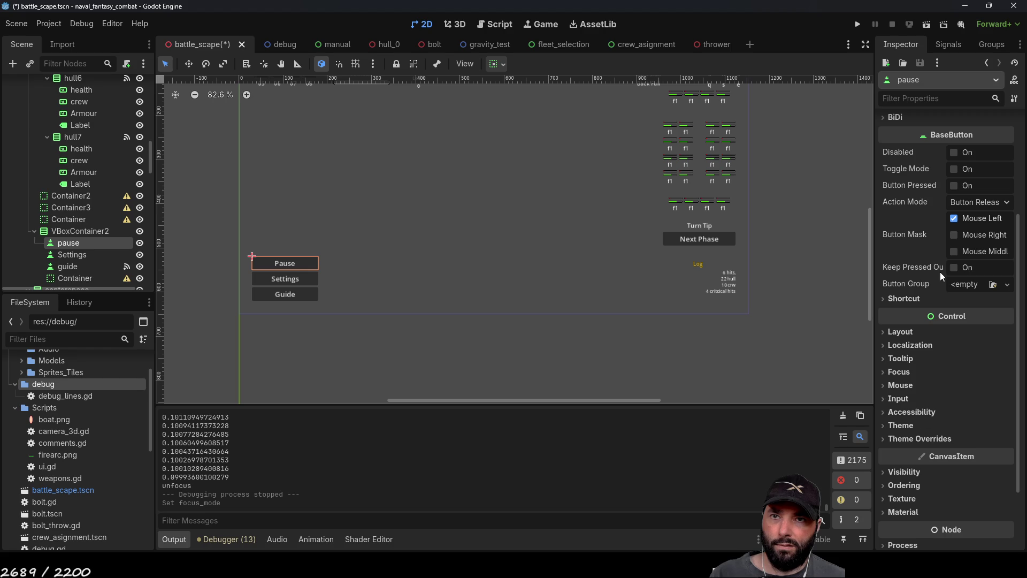
scroll(925, 357, down, 2)
click(893, 284)
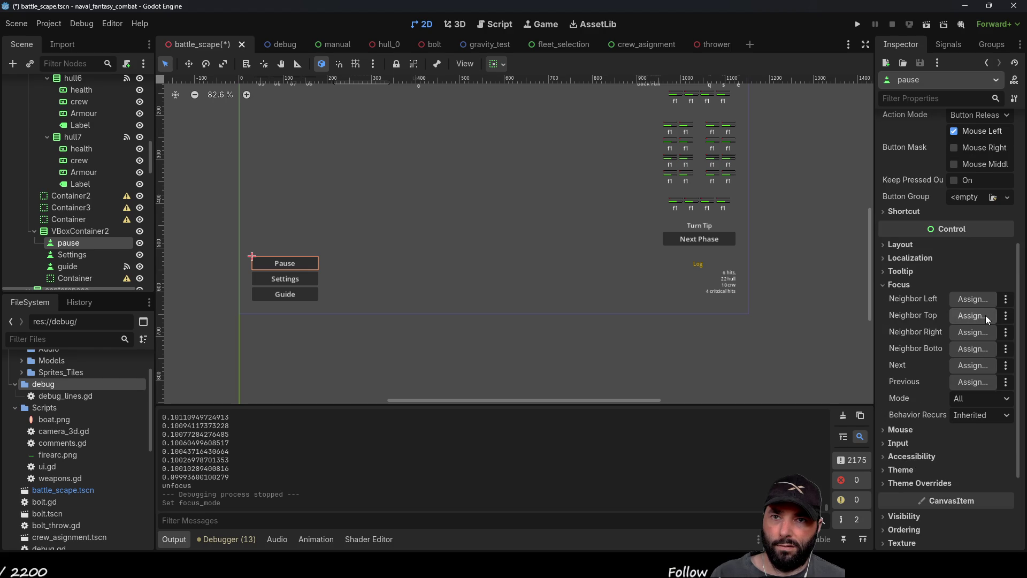
scroll(981, 399, up, 1)
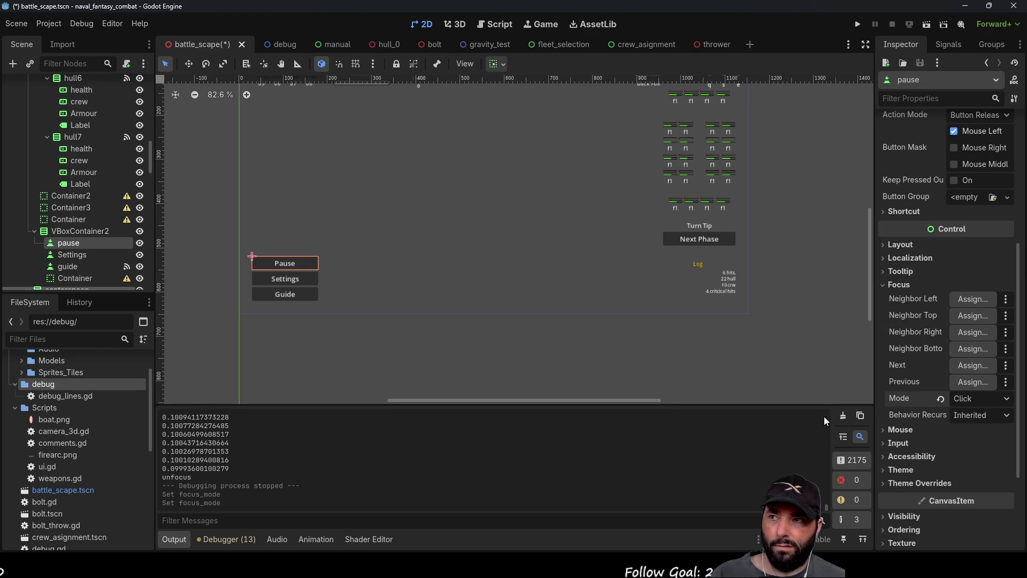
click(274, 281)
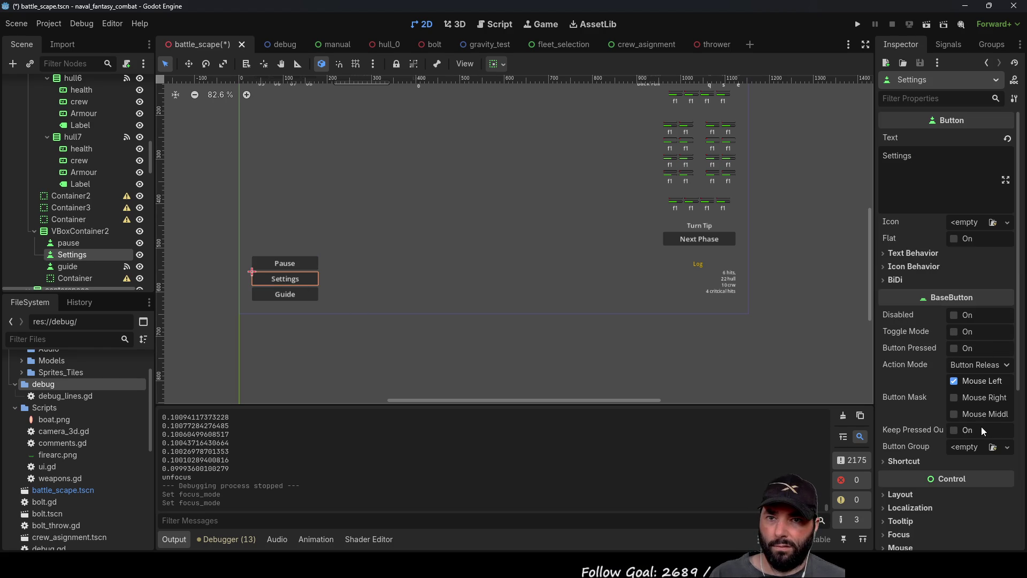
scroll(920, 440, down, 5)
click(899, 318)
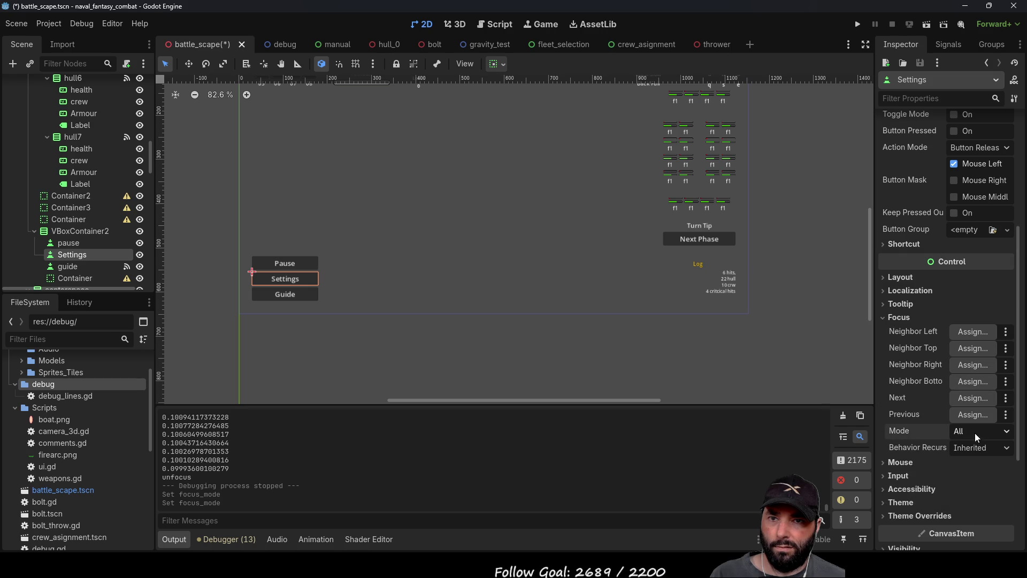
Set the Guide button's focus mode to Click, then bring the top menu into view
click(278, 293)
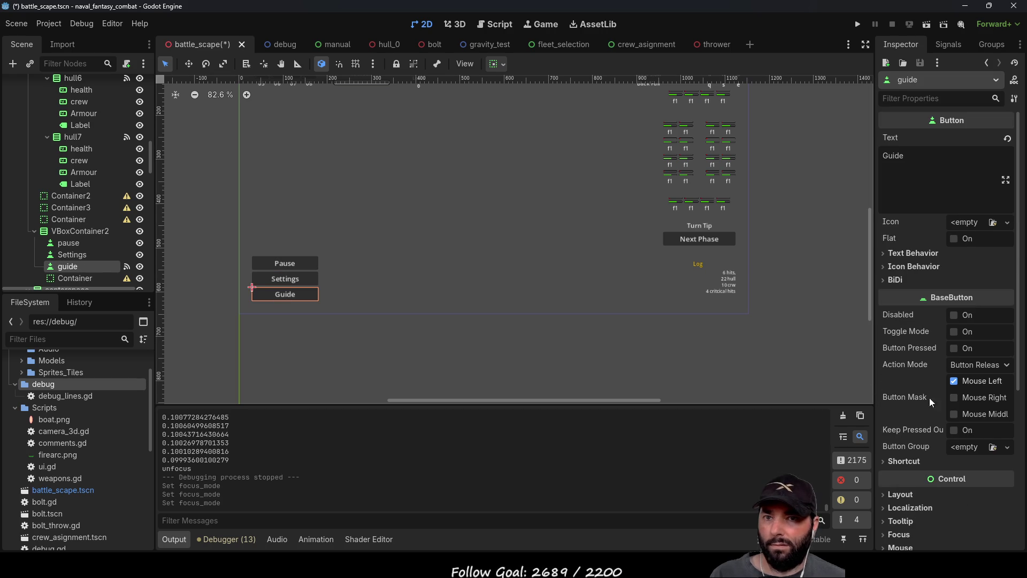
scroll(932, 467, down, 3)
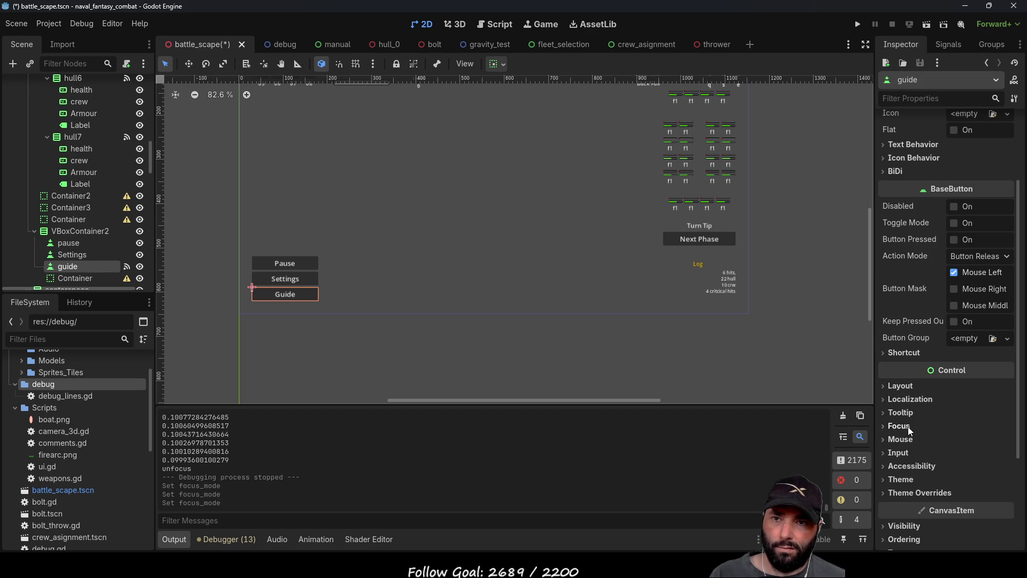
click(908, 426)
scroll(937, 495, down, 3)
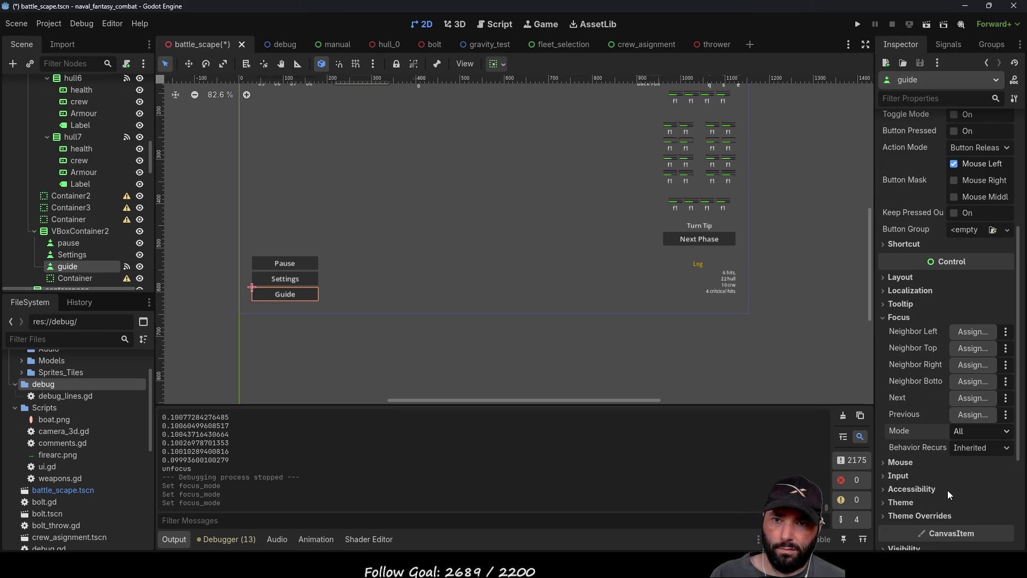
click(411, 156)
drag(411, 157, 541, 247)
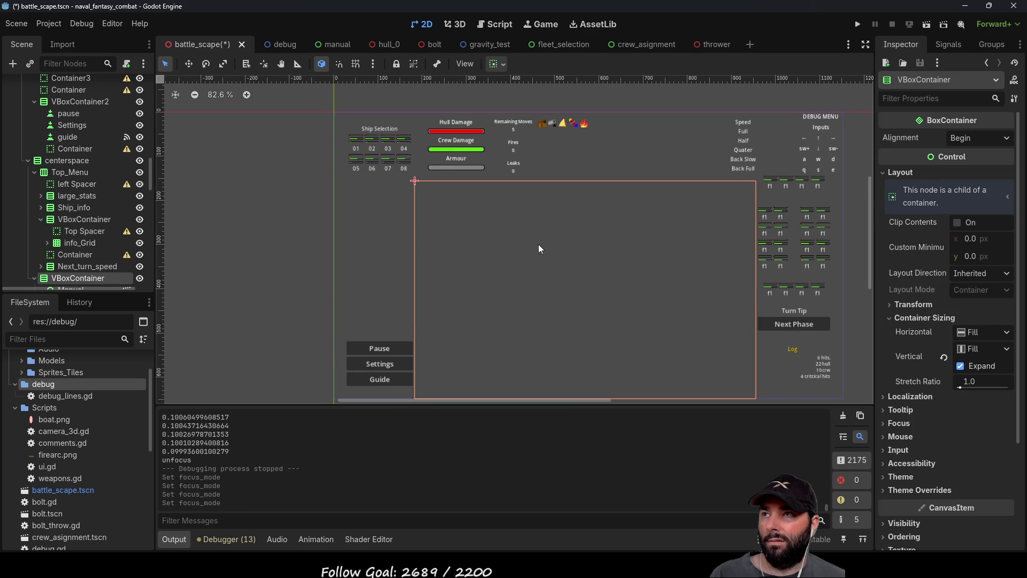
Save and play-test the battle scene, then stop it with F8
click(859, 24)
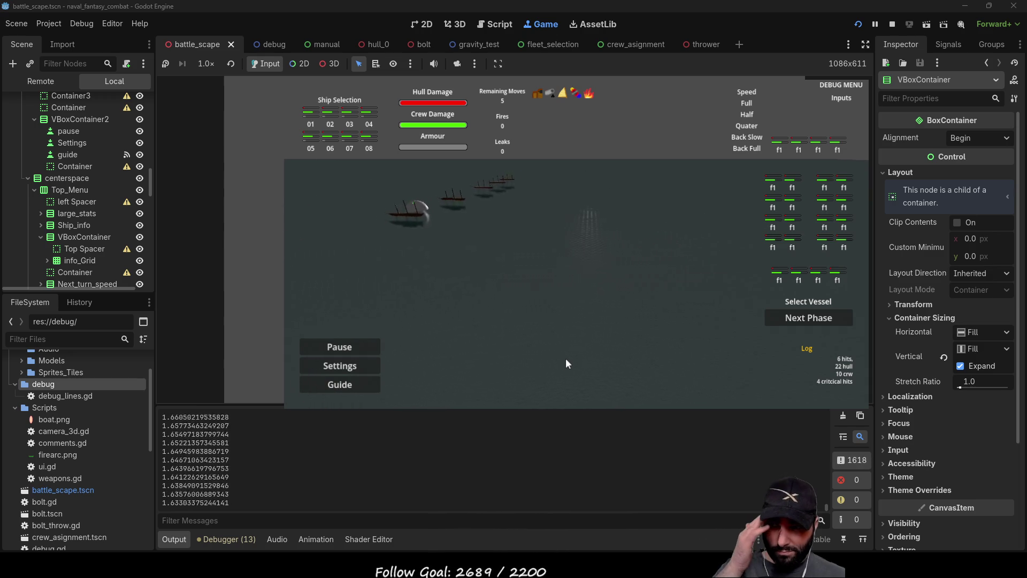
key(F8)
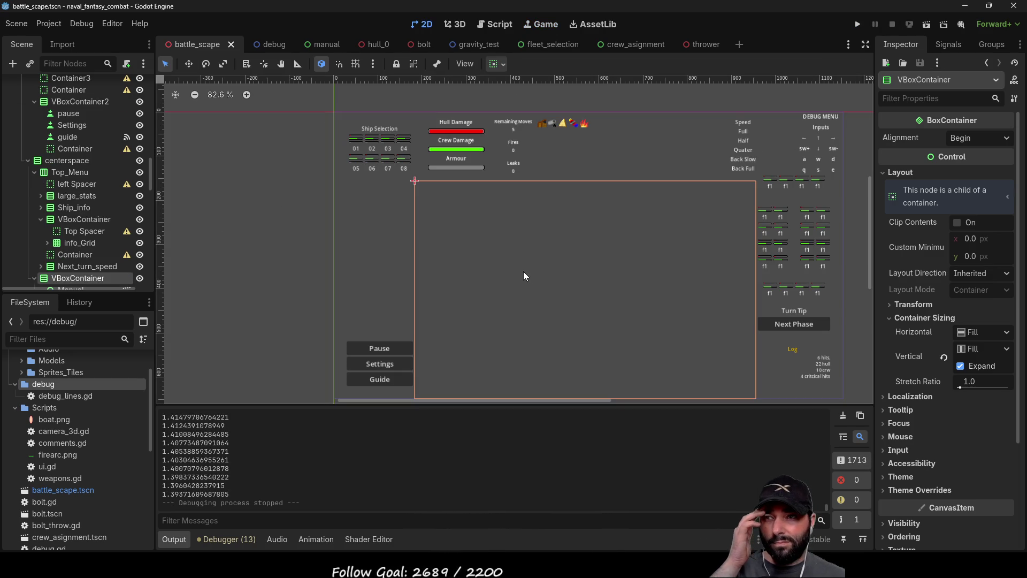
Change line 143 of camera_3d.gd to fmod(angle_to_target,PI-0.1) and run the game again
click(489, 24)
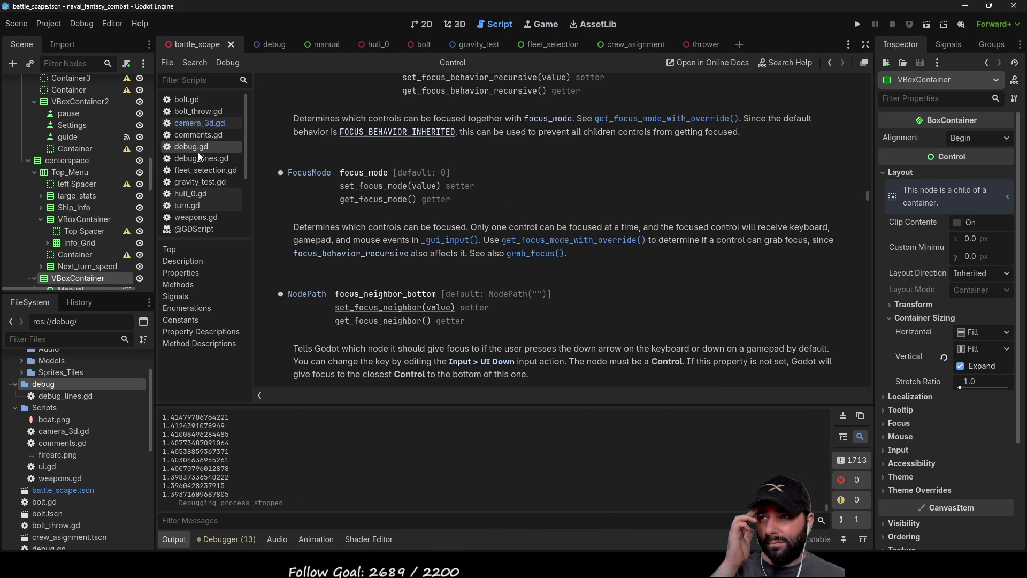
click(198, 126)
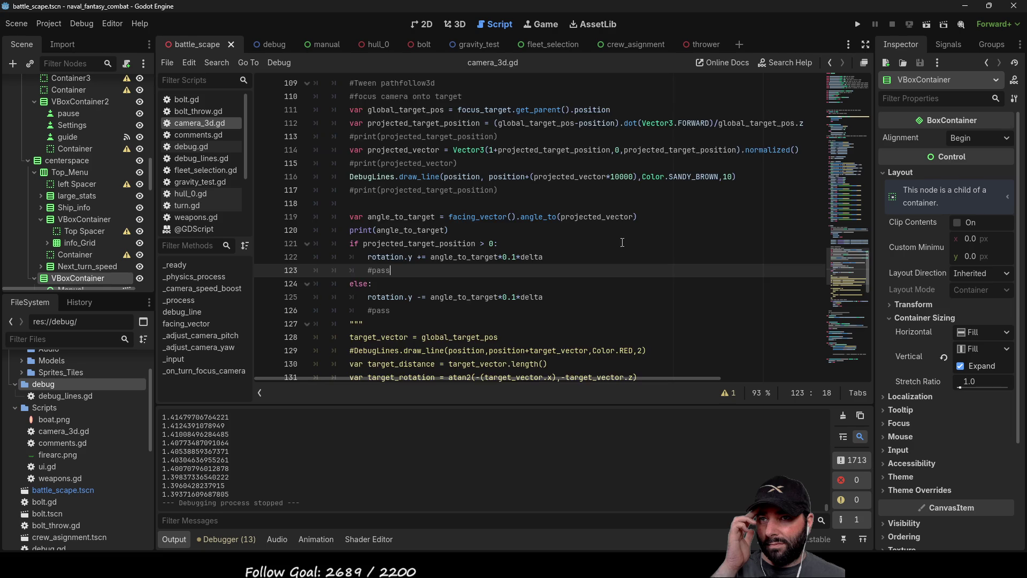
mouse_move(618, 379)
mouse_down()
mouse_move(752, 372)
mouse_move(574, 368)
mouse_move(748, 360)
mouse_up()
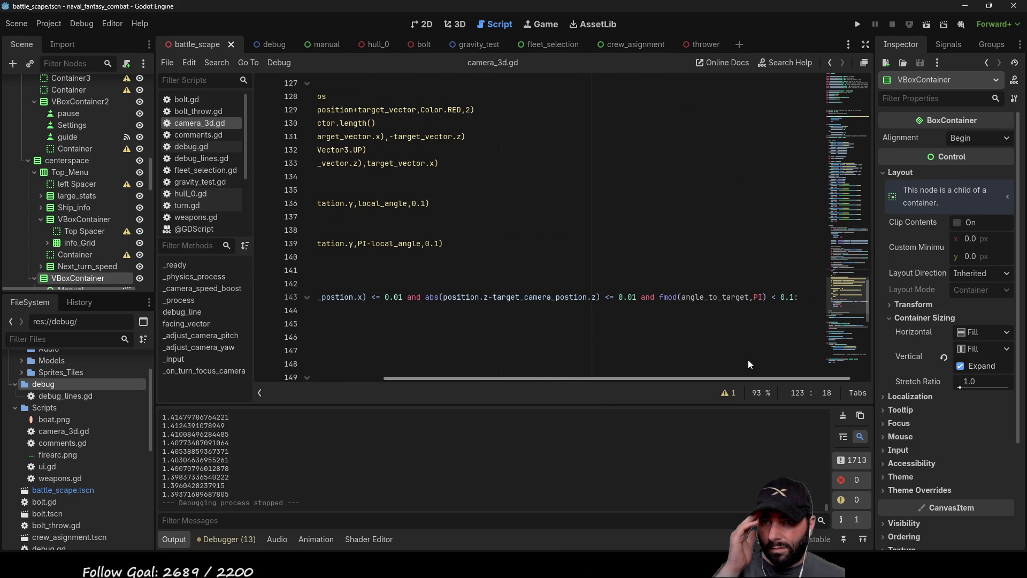
click(756, 297)
text(-0.1)
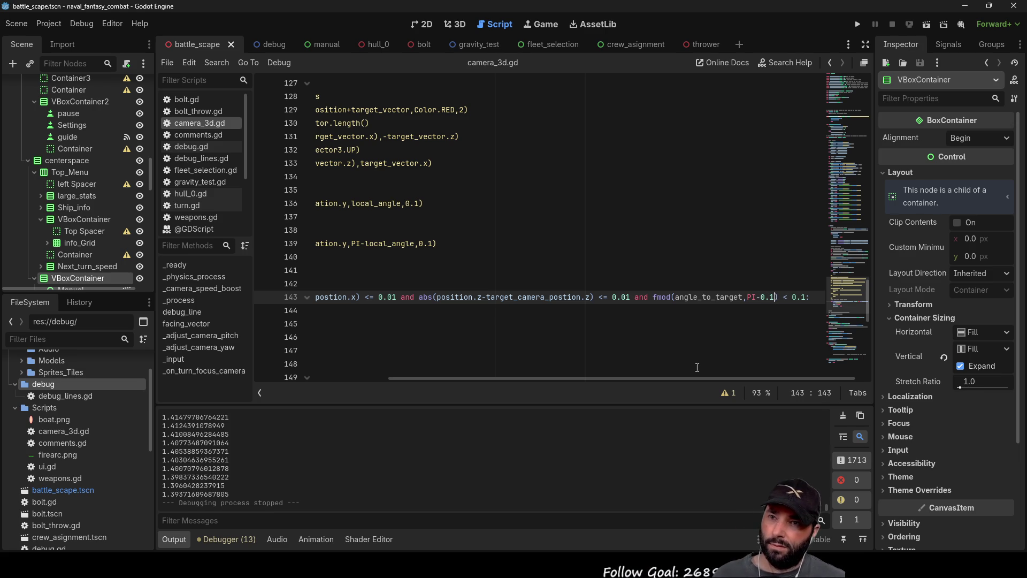
click(574, 330)
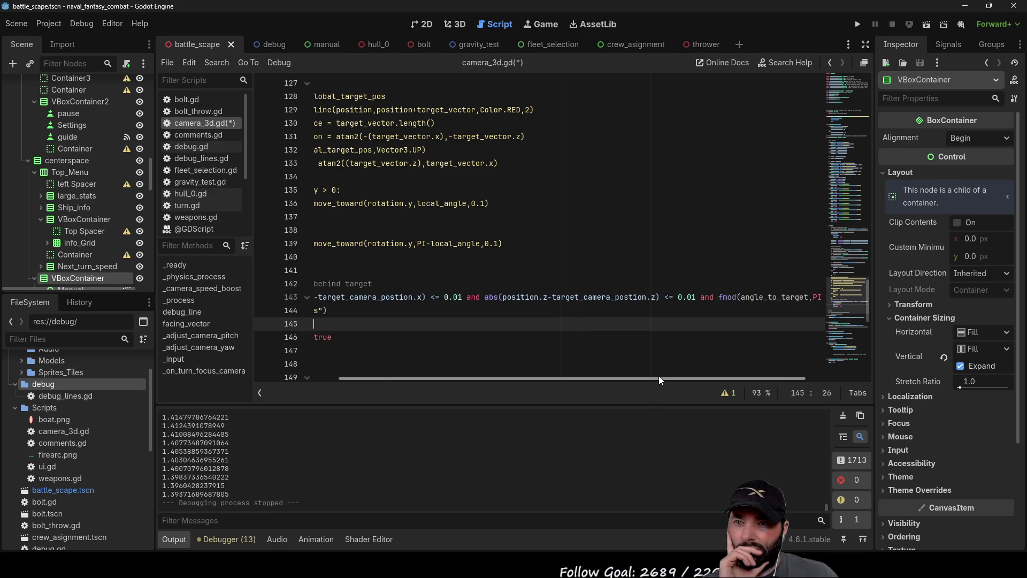
scroll(659, 377, right, 3)
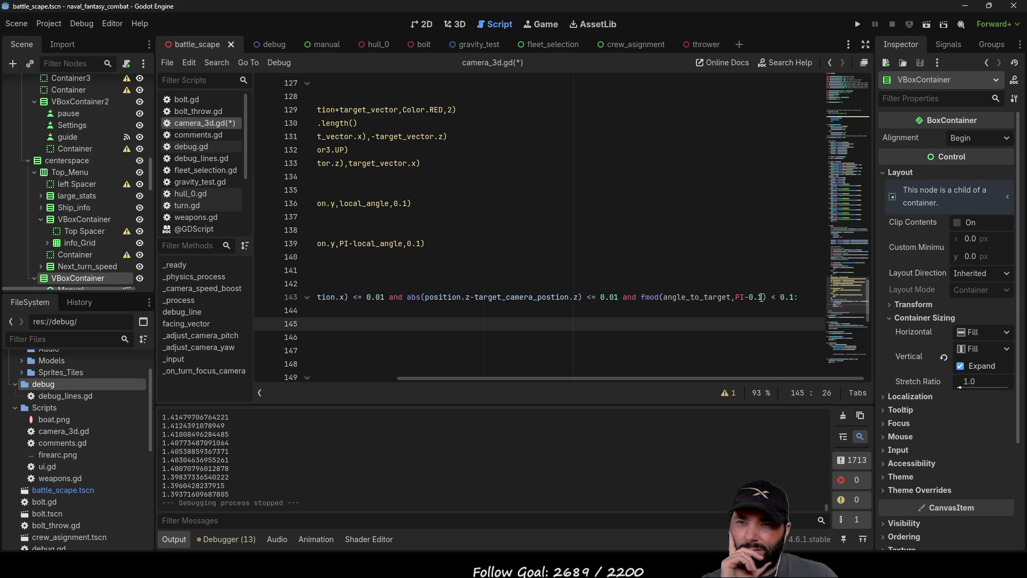
click(857, 25)
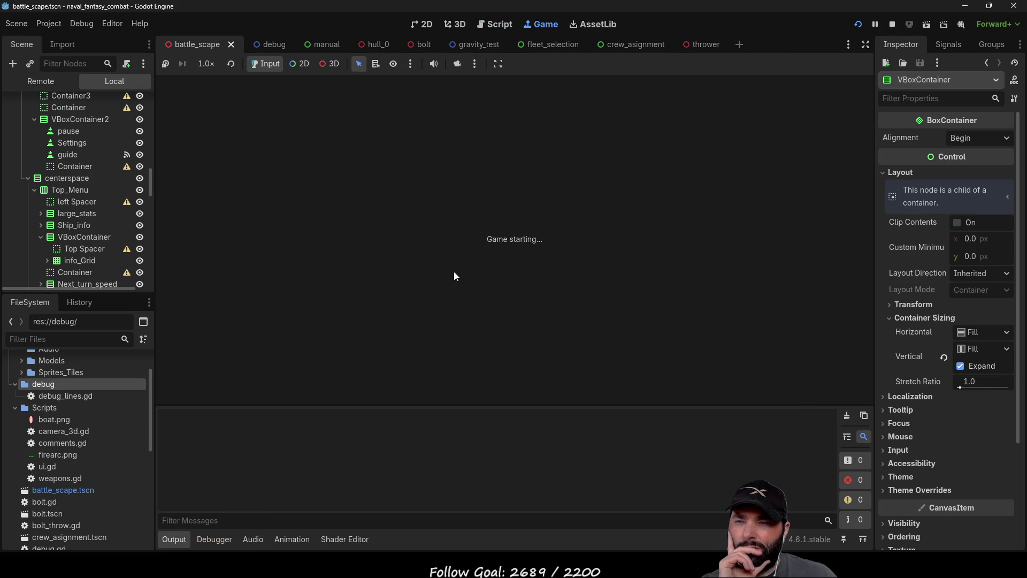
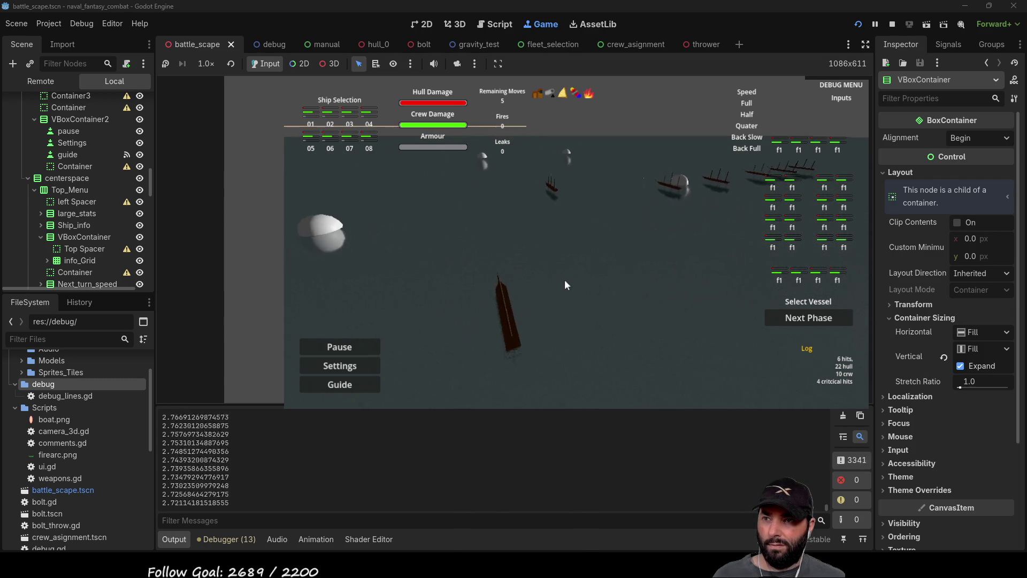
Stop the running game and return to camera_3d.gd's turning code
key(F8)
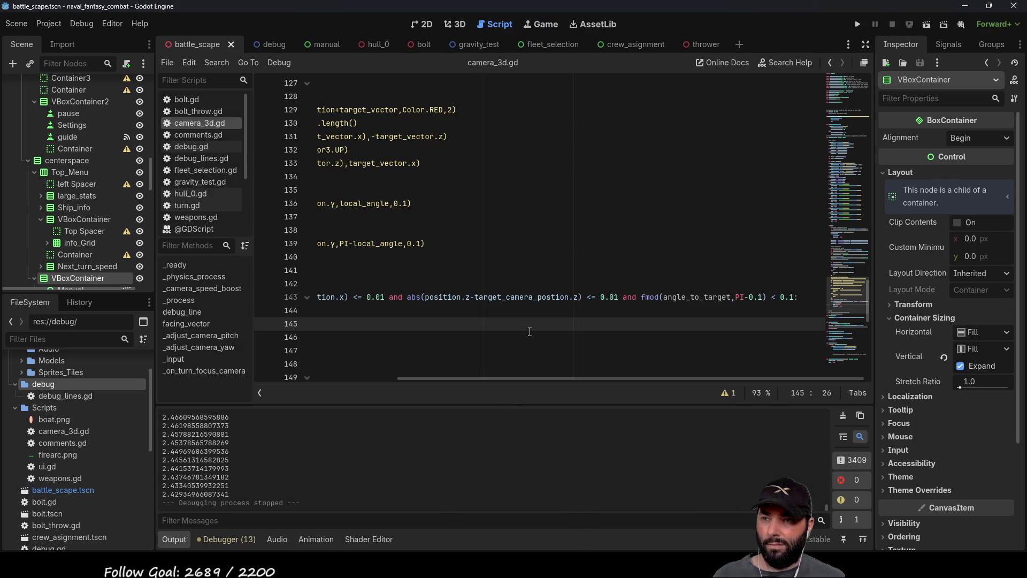
drag(526, 383, 333, 386)
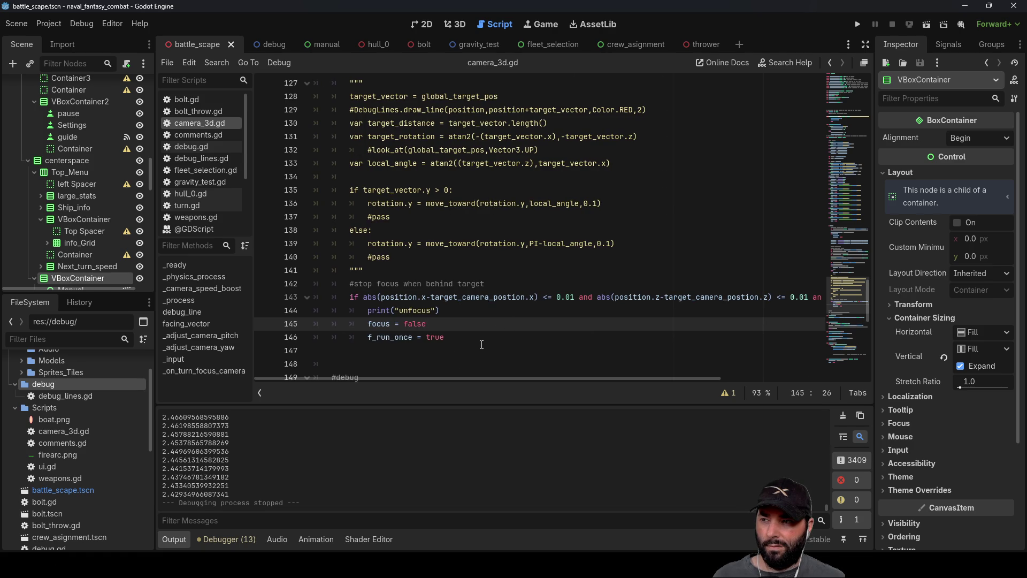
scroll(416, 326, down, 2)
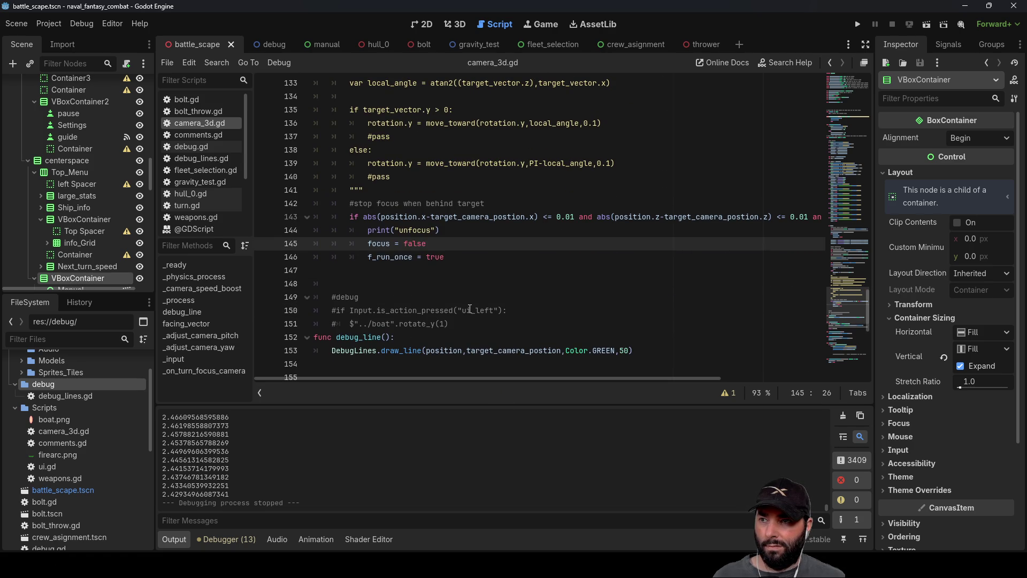
scroll(469, 309, up, 7)
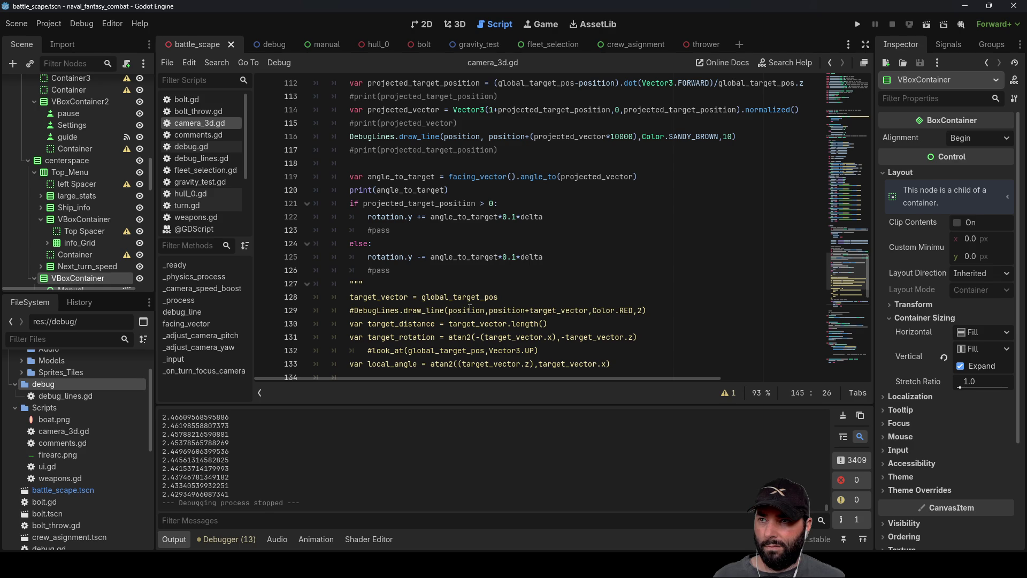
Highlight projected_target_position and angle_to_target, then place the caret at the end of the turn condition
double_click(435, 204)
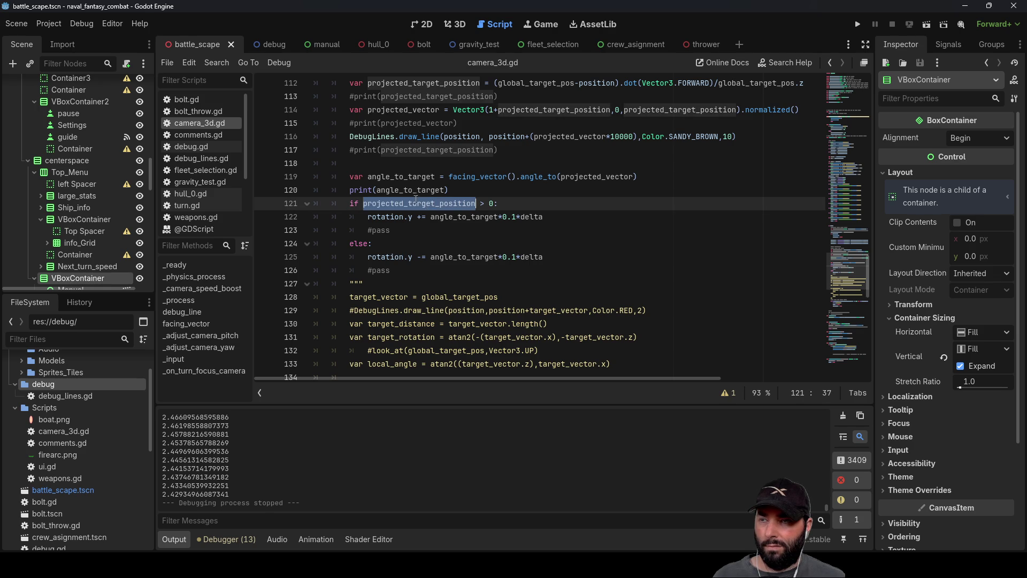
double_click(400, 190)
key(ctrl+c)
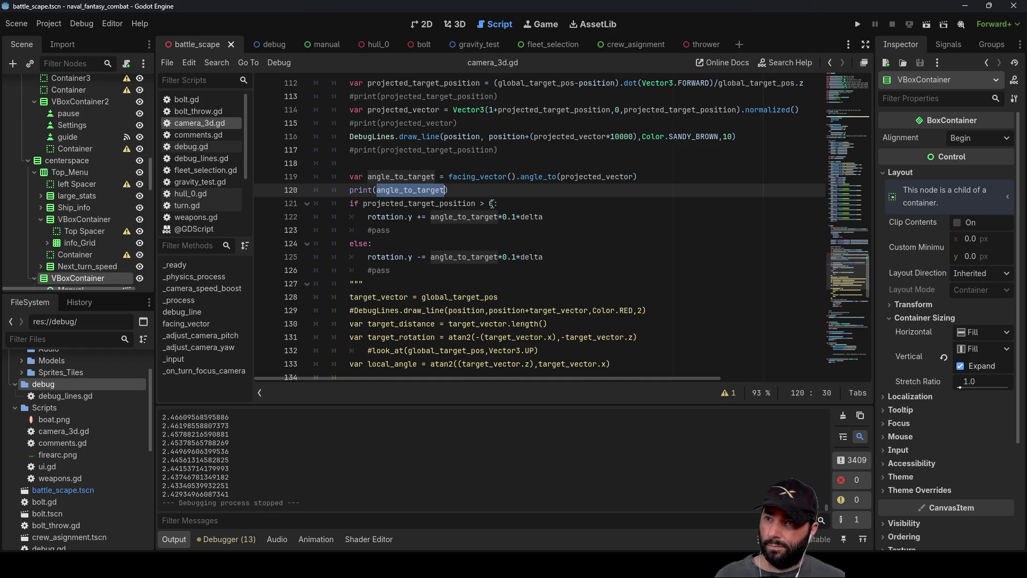
click(503, 205)
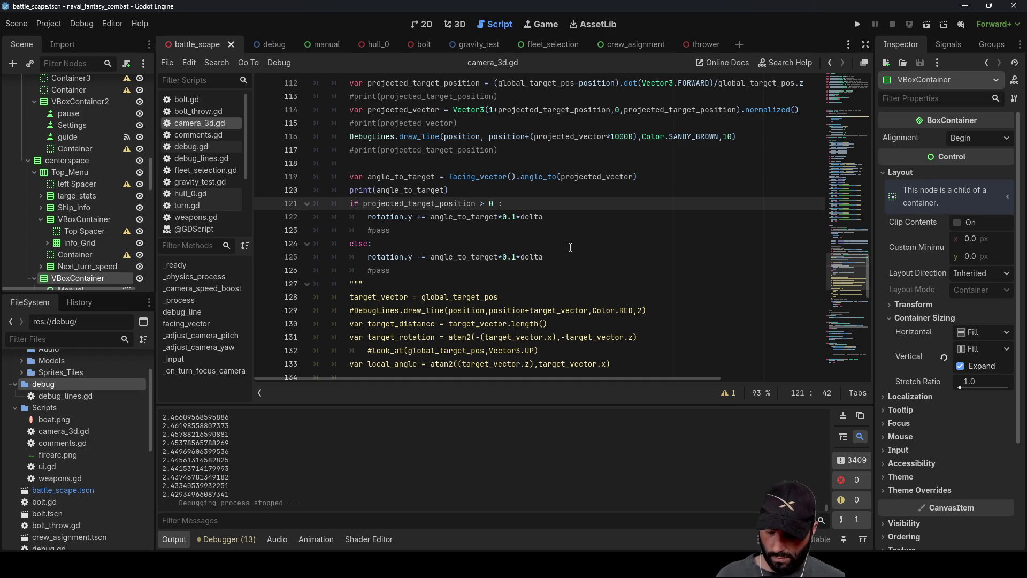
Extend the turn condition with 'and angle_to_target <' against 1.57
text(and)
key(ctrl+v)
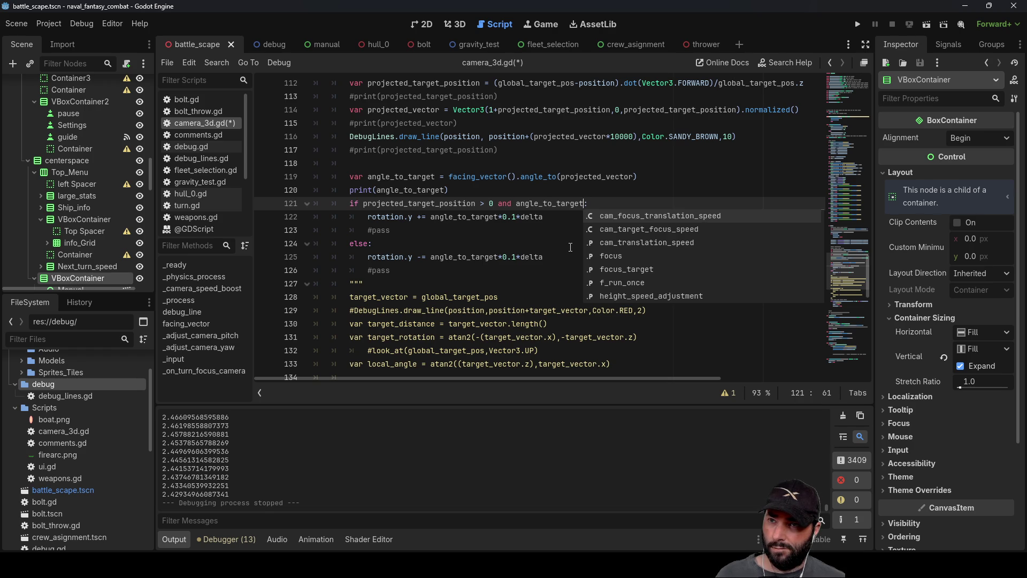
text(< 1.57)
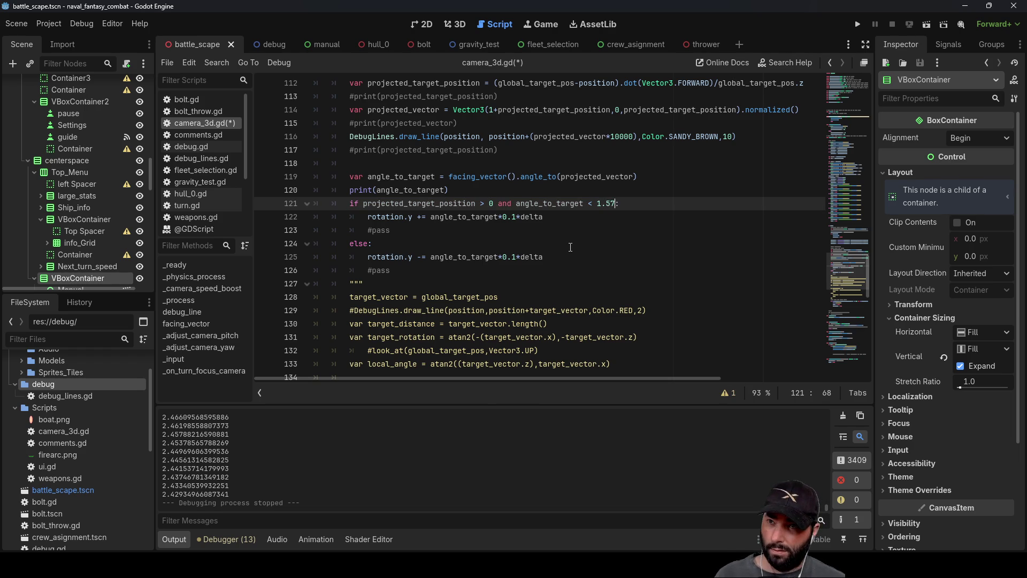
key(Down)
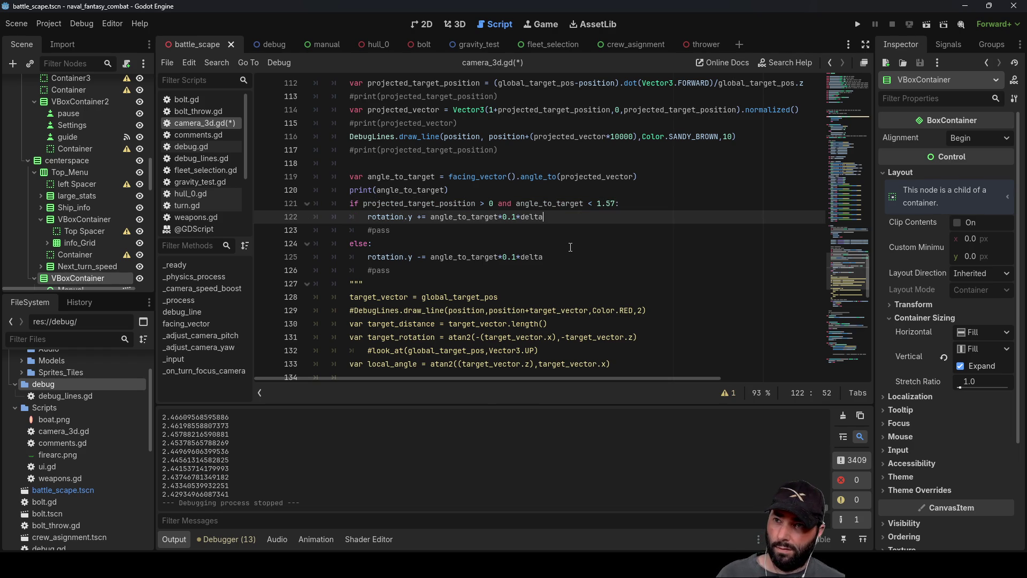
key(Down)
key(Down)
key(Down)
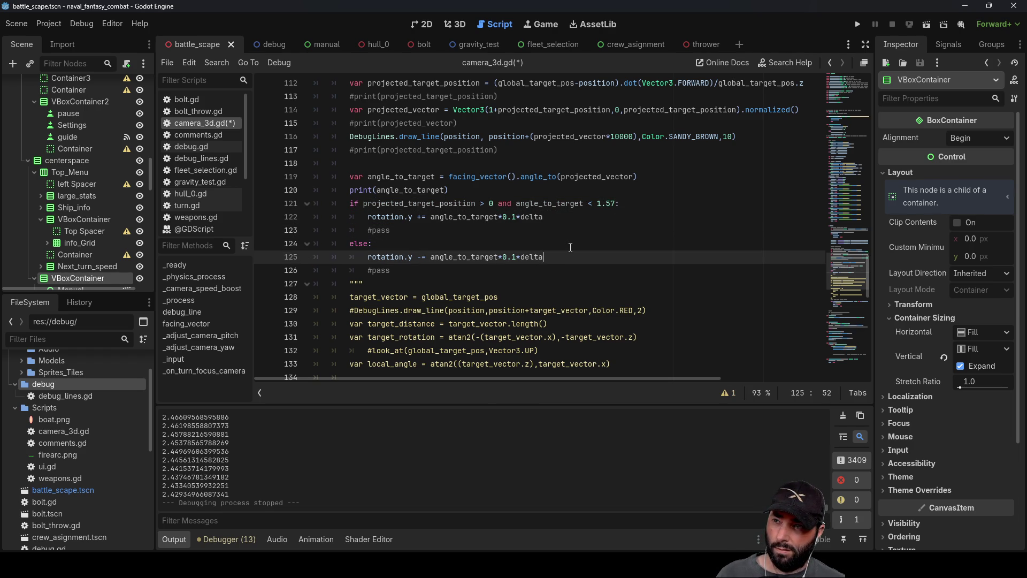
key(Up)
key(Up)
key(Up)
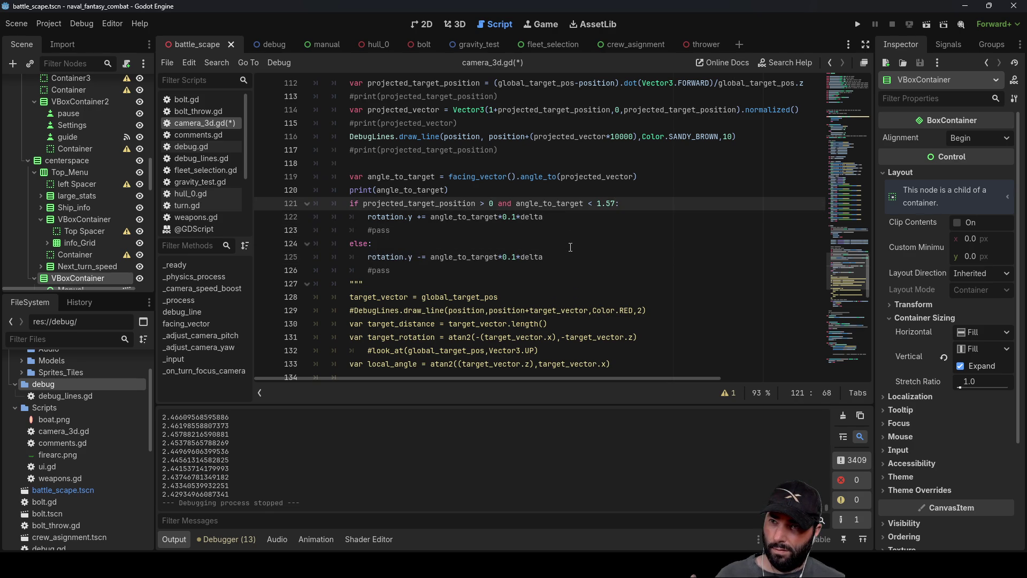
Try an elif projected_target_position line above else, remove it, and open a line inside the if block
key(Down)
key(Down)
key(Down)
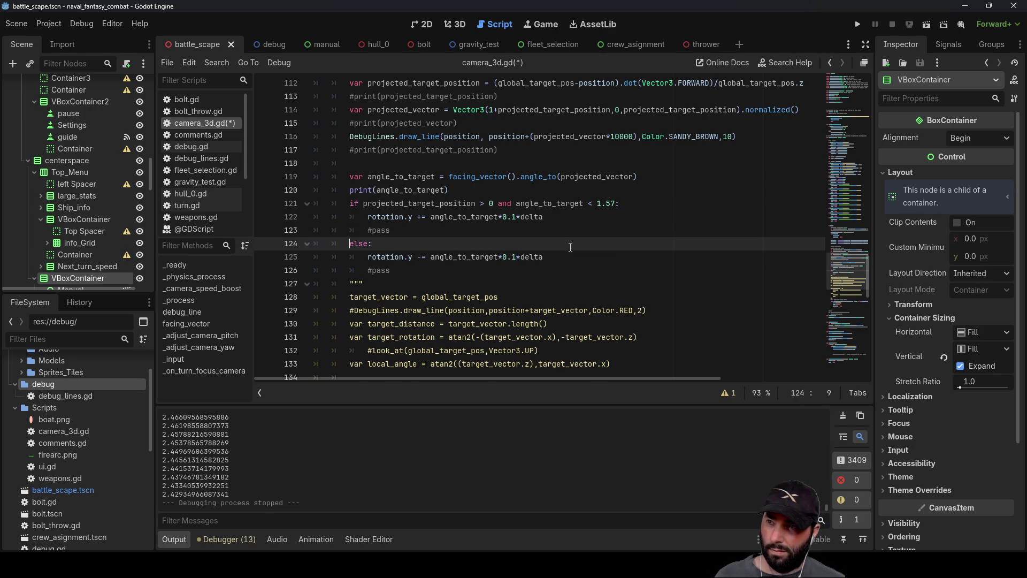
key(ctrl+shift+Return)
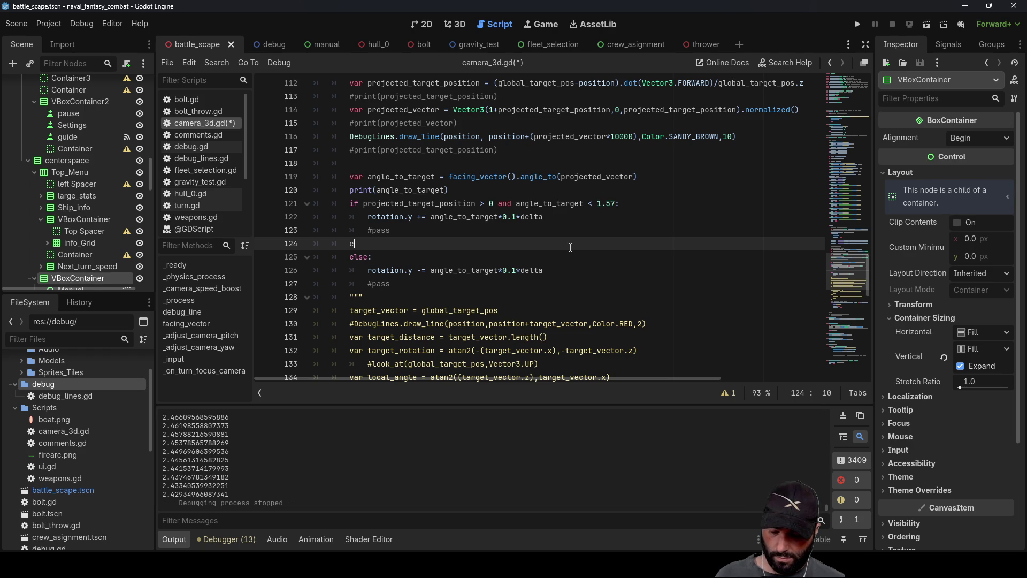
text(lif)
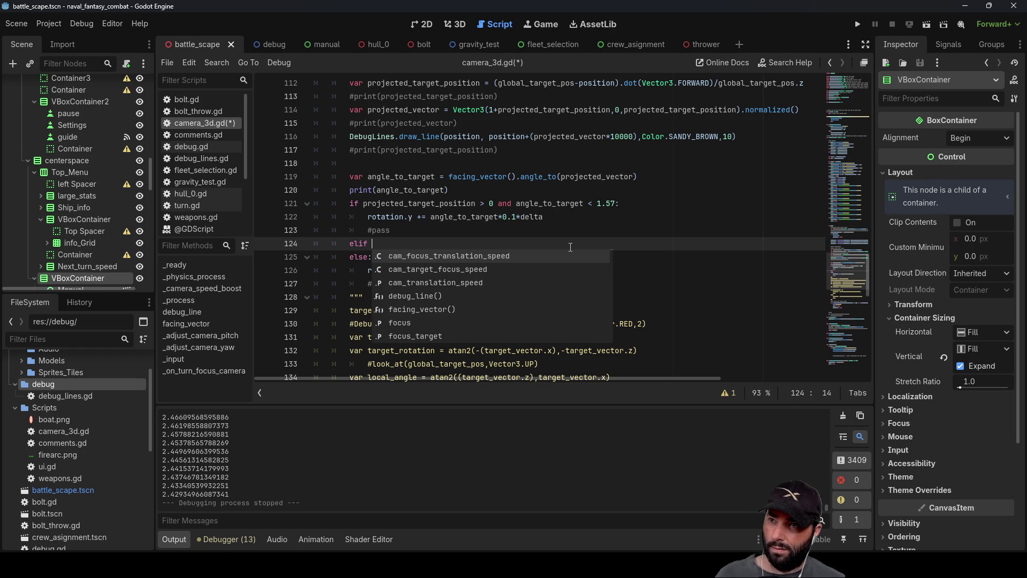
double_click(416, 203)
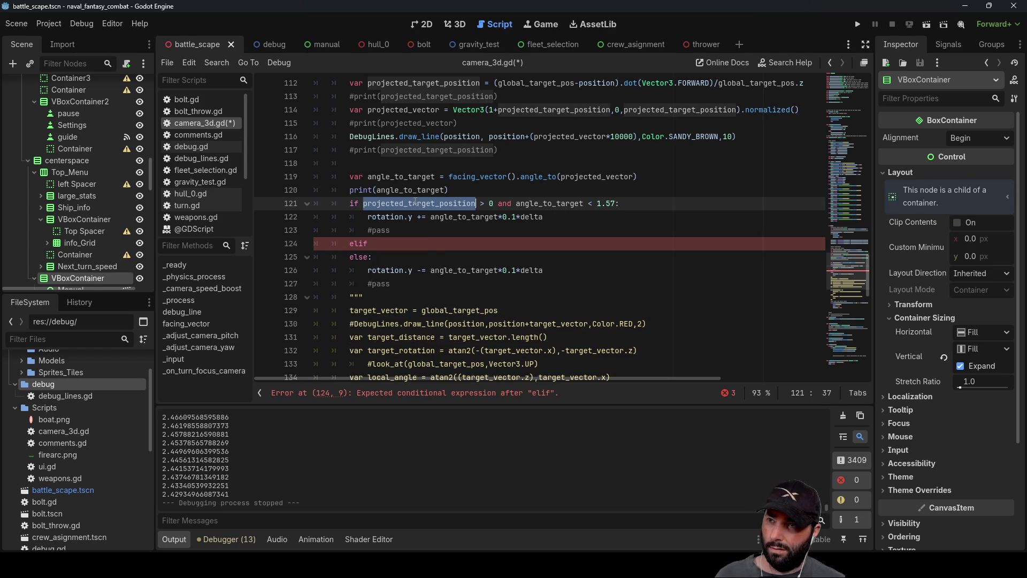
key(ctrl+c)
click(402, 246)
key(ctrl+v)
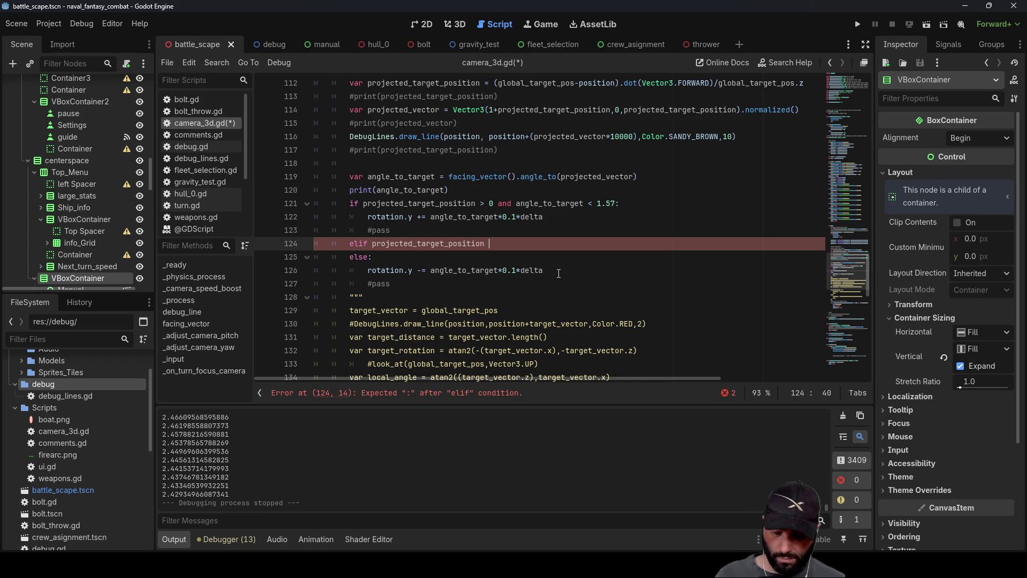
key(BackSpace)
key(BackSpace)
key(BackSpace)
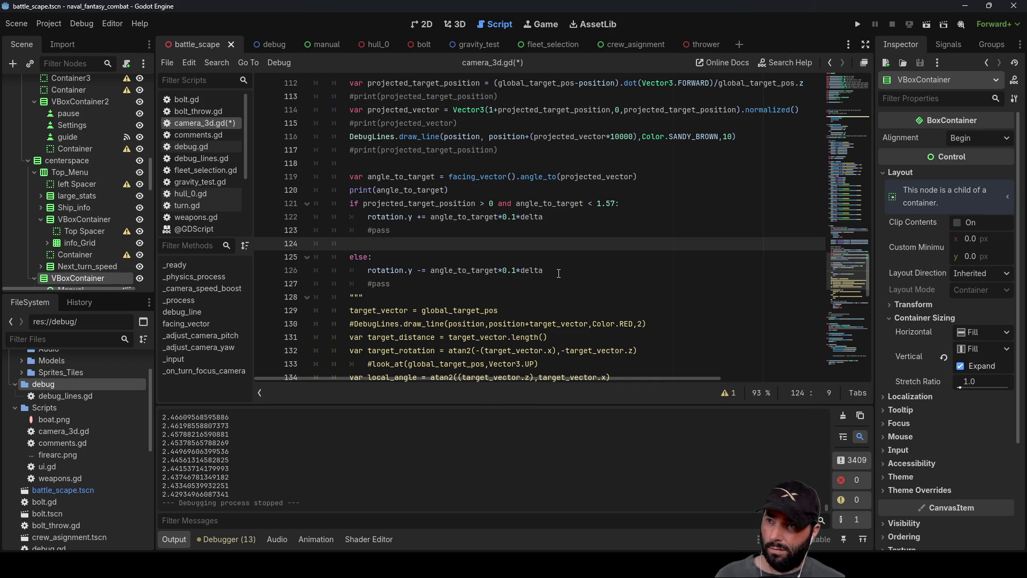
key(BackSpace)
key(Up)
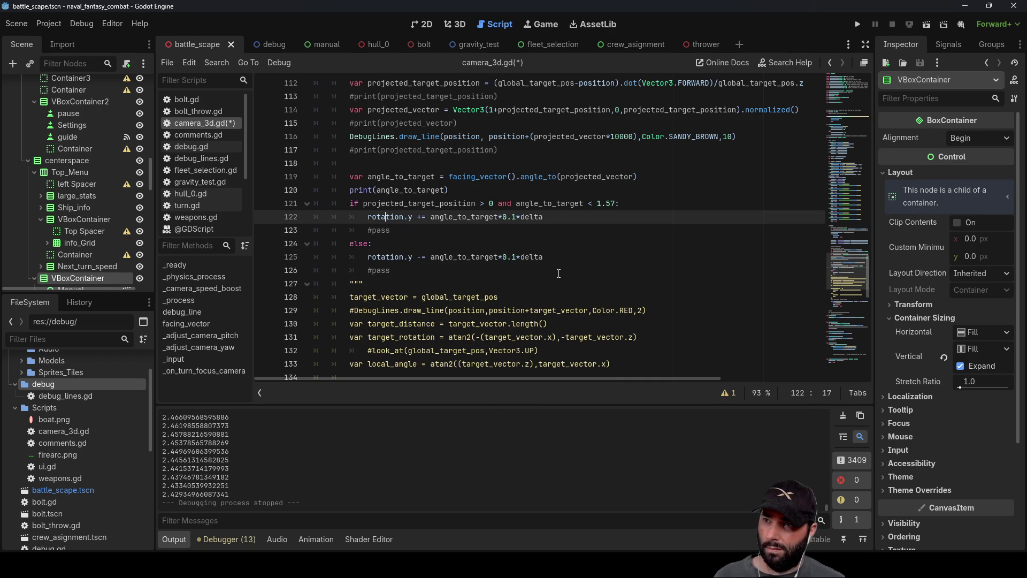
key(Return)
key(Up)
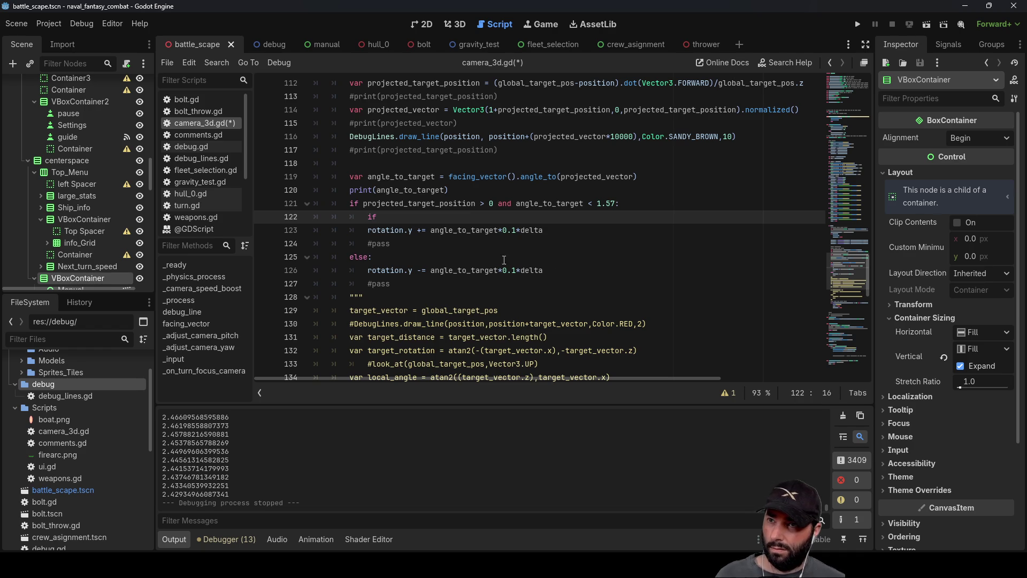
Move the angle_to_target < 1.57 check from the outer condition into the nested if
drag(517, 204, 628, 206)
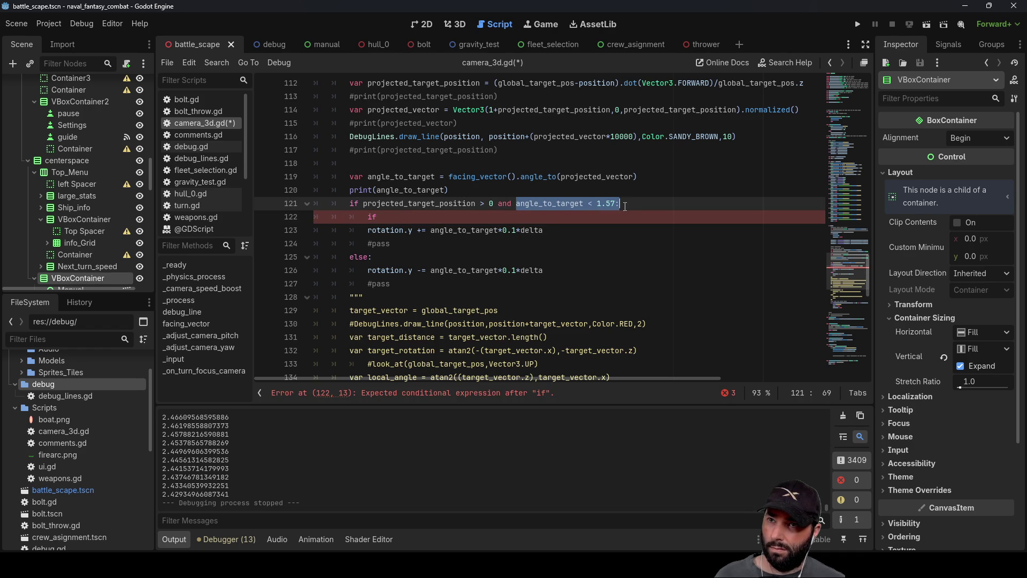
key(ctrl+x)
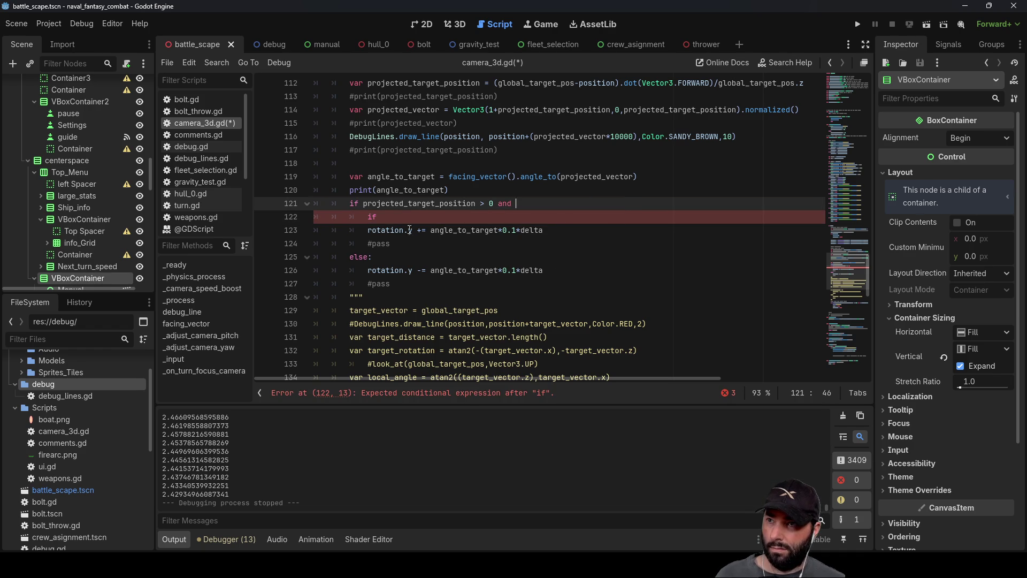
key(Down)
key(ctrl+v)
click(523, 204)
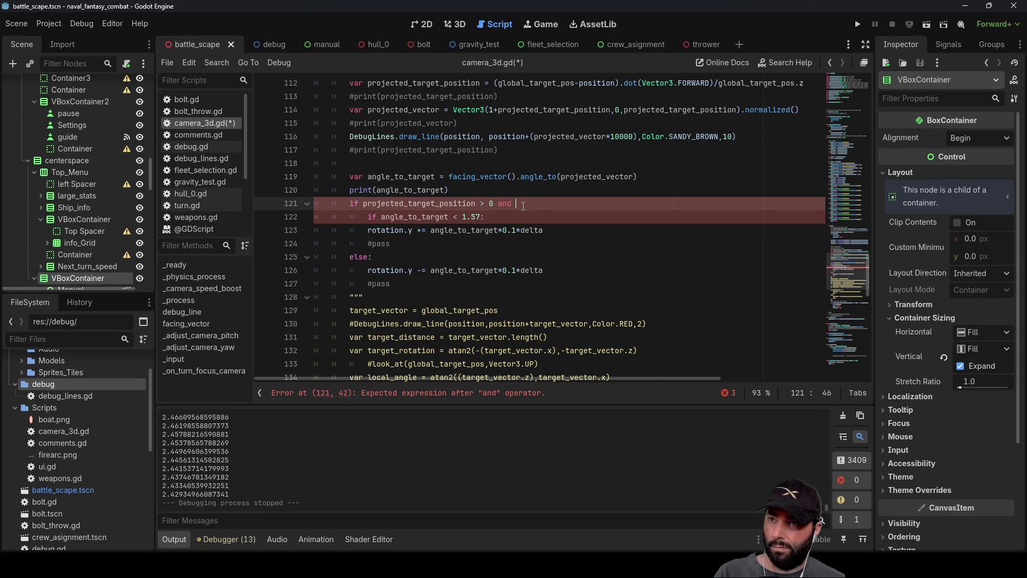
key(BackSpace)
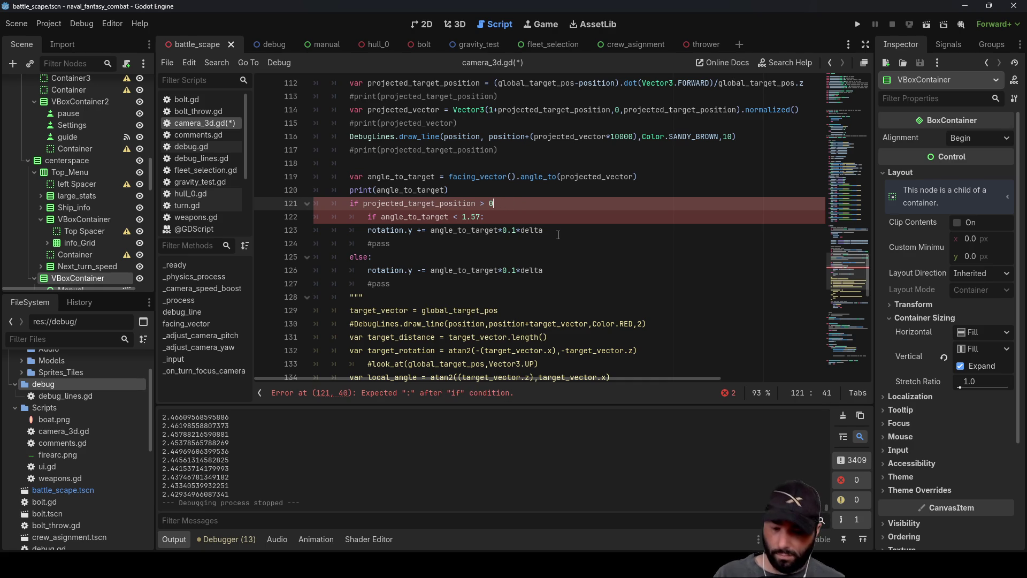
text(:)
Indent the += rotation under the nested if and put the -= rotation in a nested else
key(Down)
key(Down)
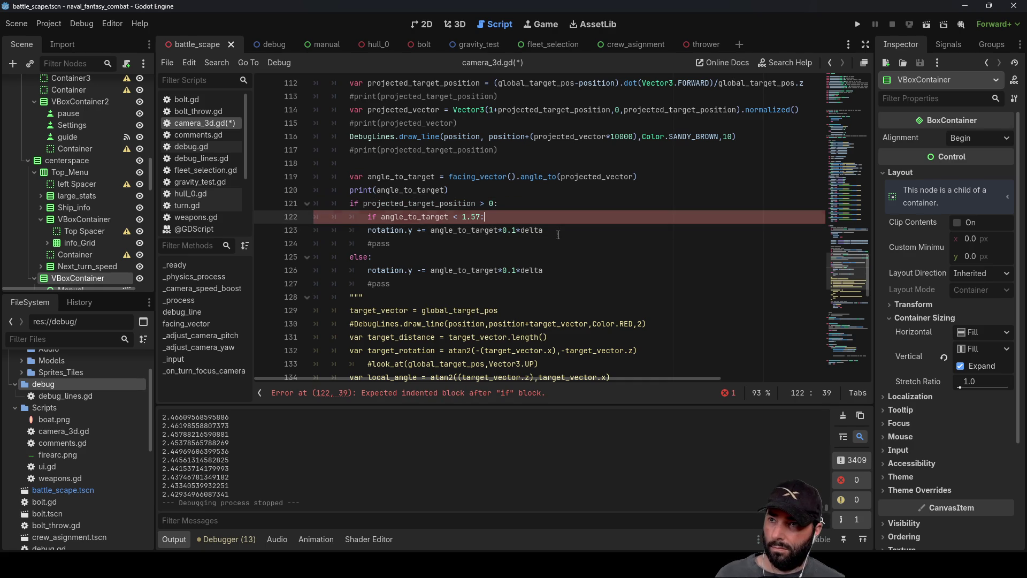
key(Tab)
key(Down)
key(Return)
key(Up)
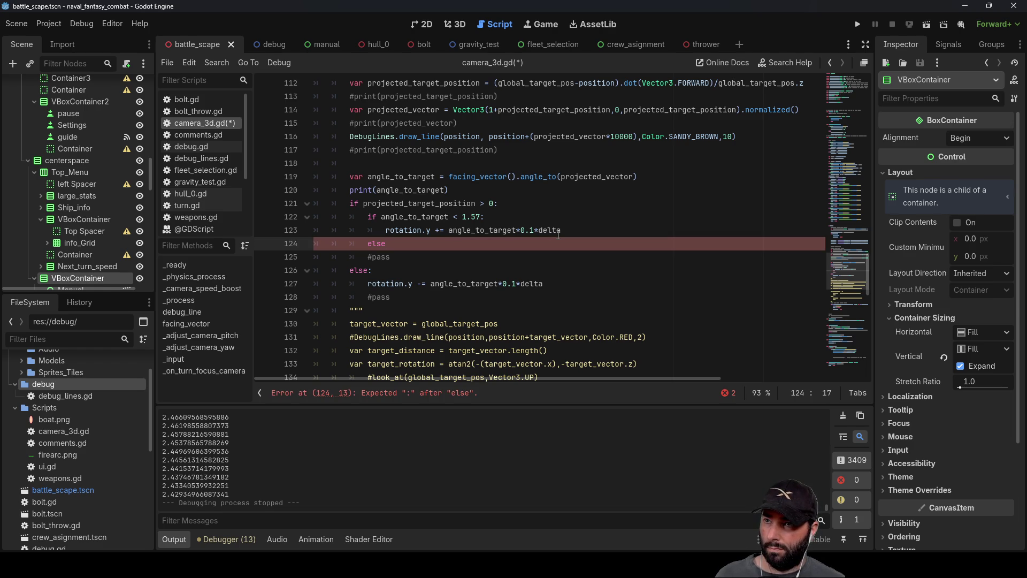
text(:)
key(Return)
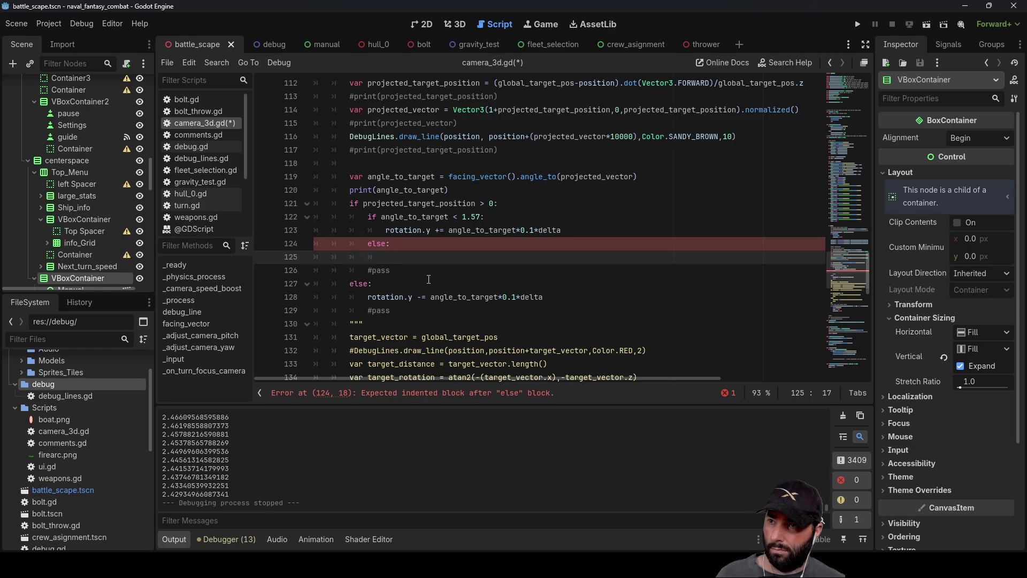
drag(368, 298, 547, 307)
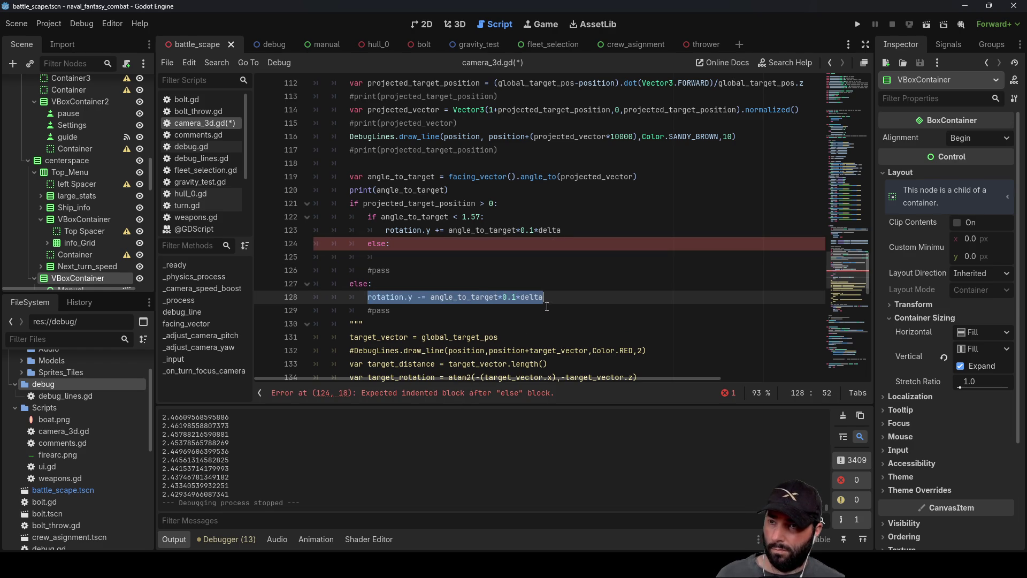
key(ctrl+x)
key(Up)
key(Up)
key(Up)
key(ctrl+v)
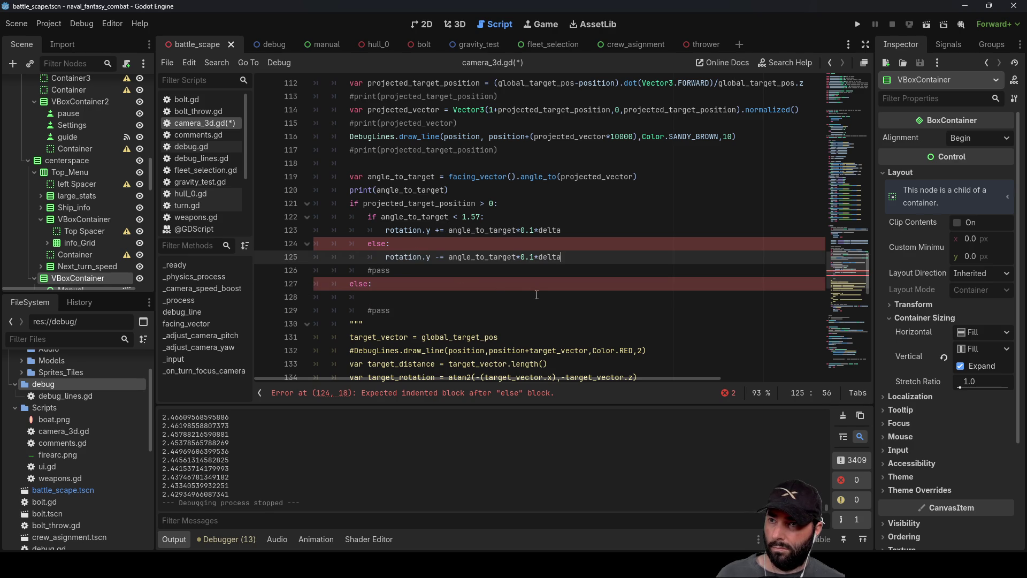
Copy the nested if/else angle check block into the empty outer else branch
click(391, 285)
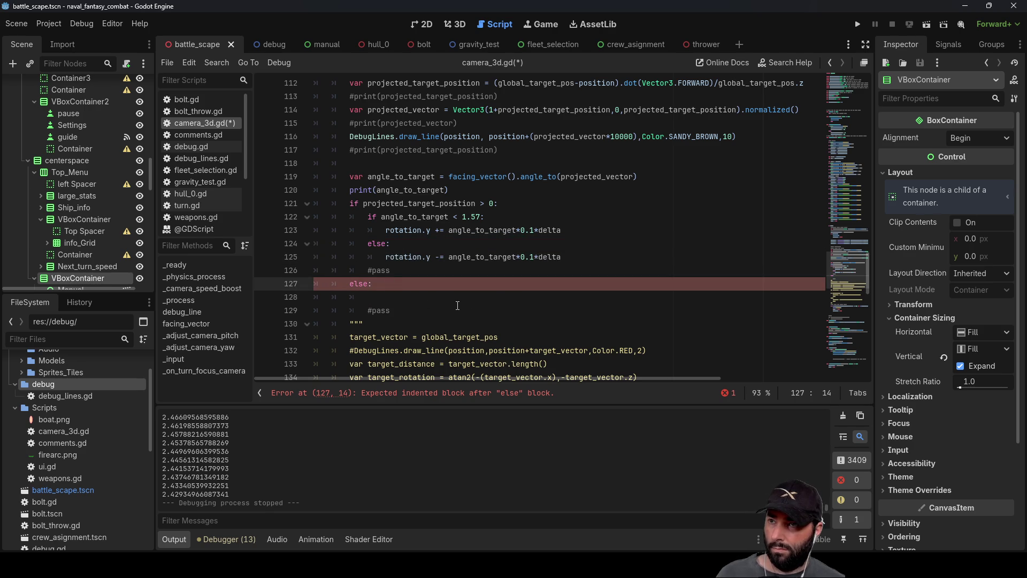
mouse_move(367, 216)
mouse_down()
mouse_move(493, 258)
mouse_move(559, 258)
mouse_up()
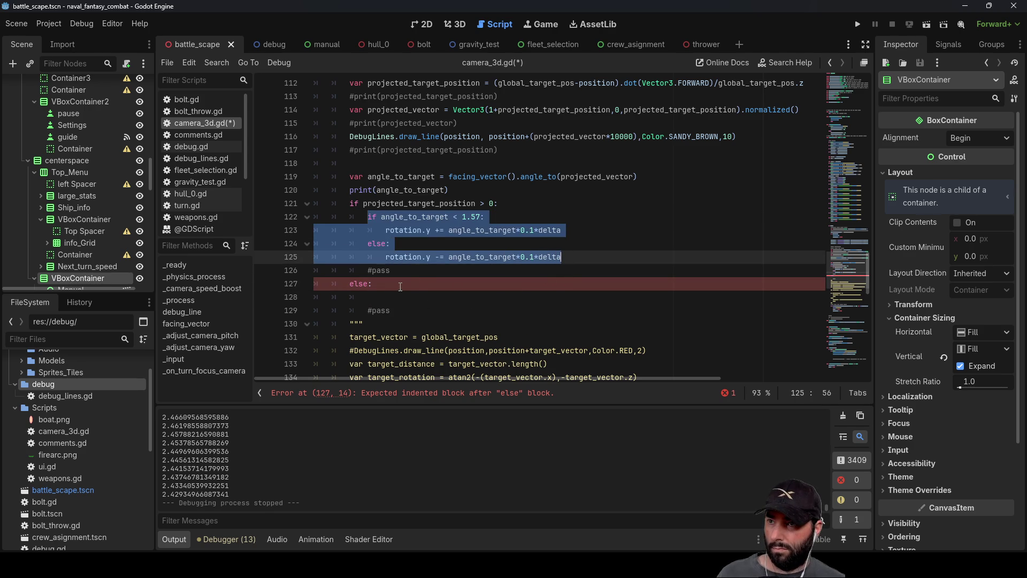
key(ctrl+c)
click(370, 295)
key(ctrl+v)
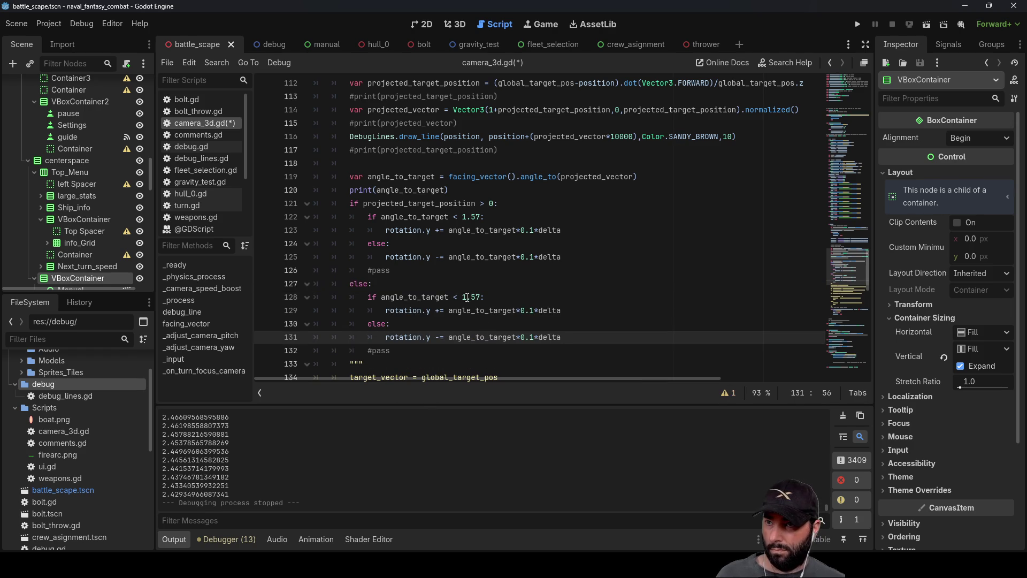
Change the pasted block's second rotation from -= to += and run the game
scroll(459, 295, down, 1)
click(439, 271)
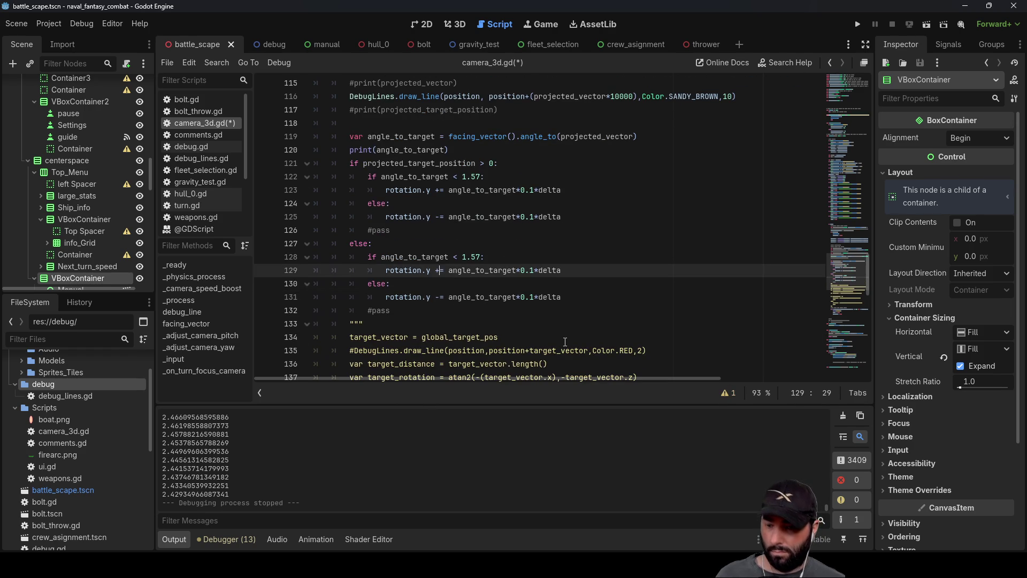
text(-)
key(Down)
key(Down)
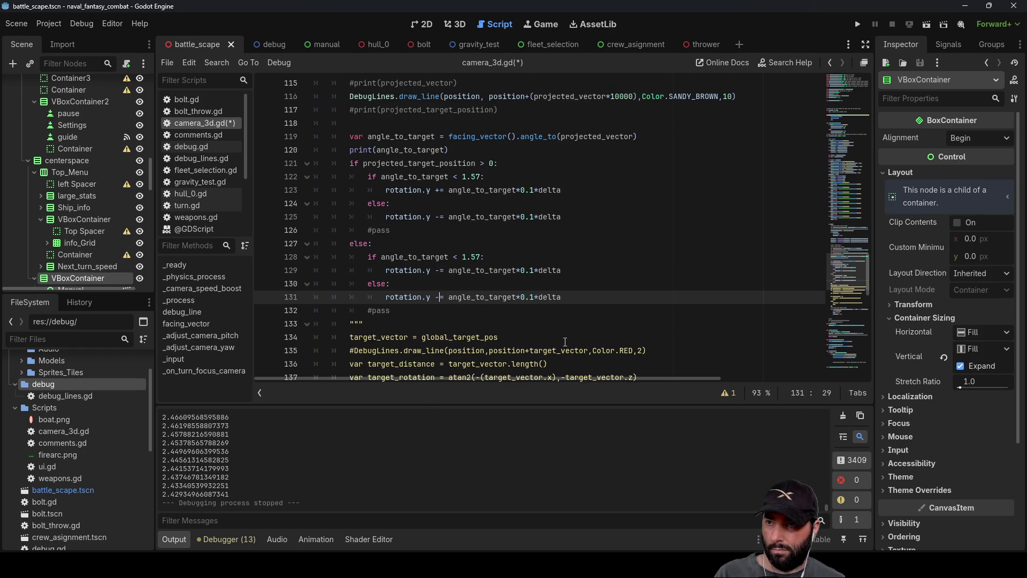
key(BackSpace)
text(+)
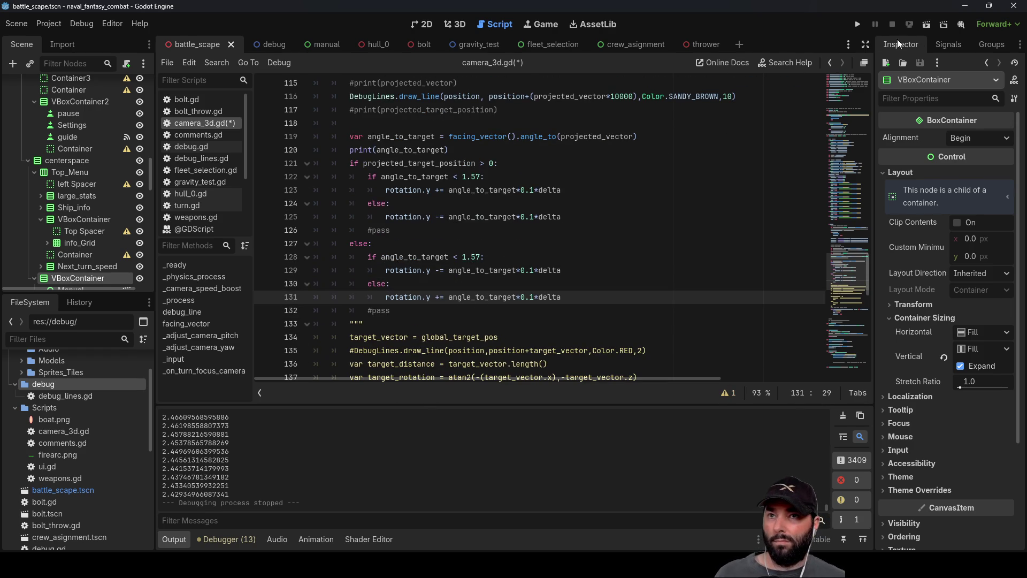
click(863, 24)
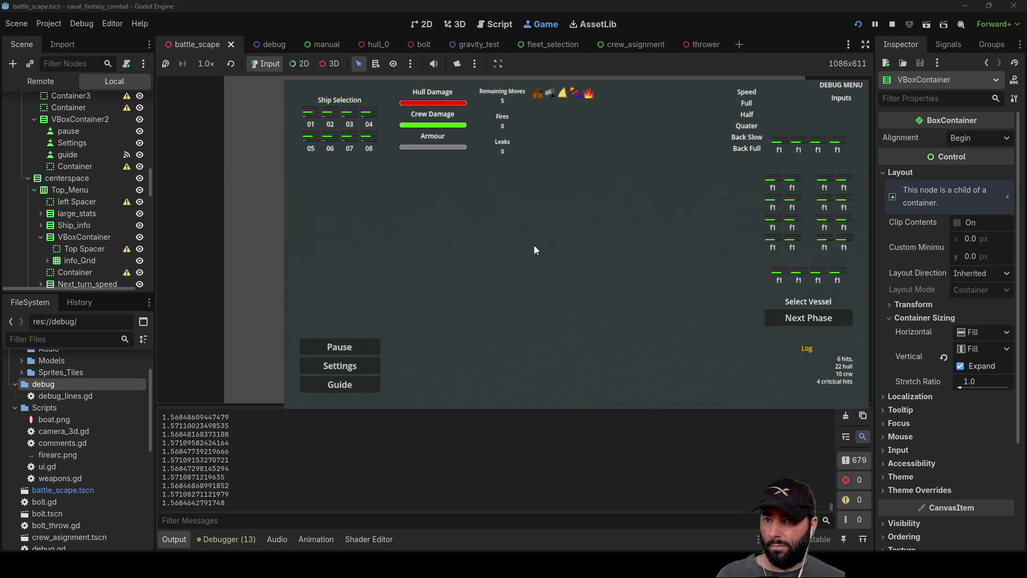
Check the camera in the running game, stop it, and open a line above the first angle check
click(596, 245)
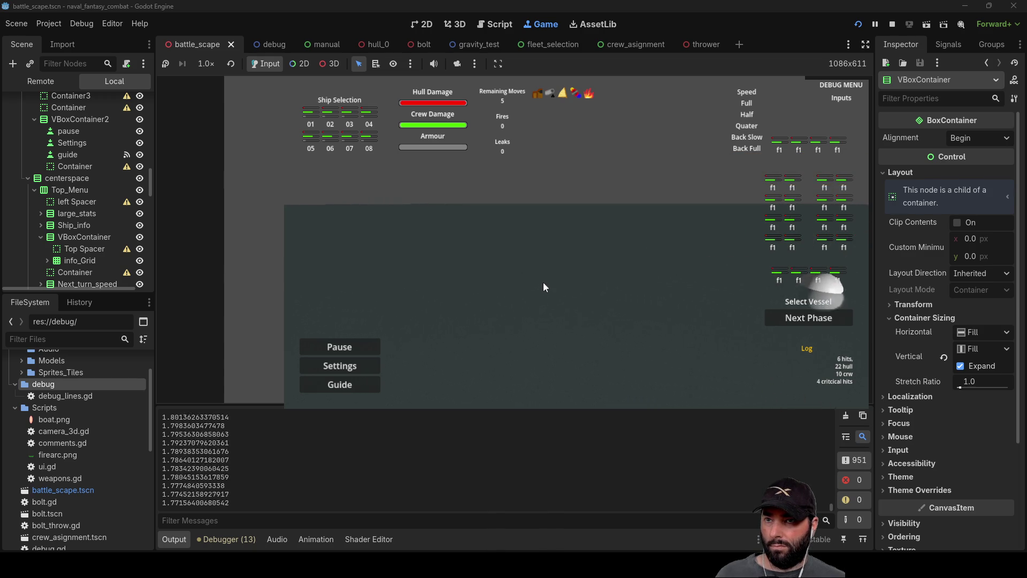
click(892, 24)
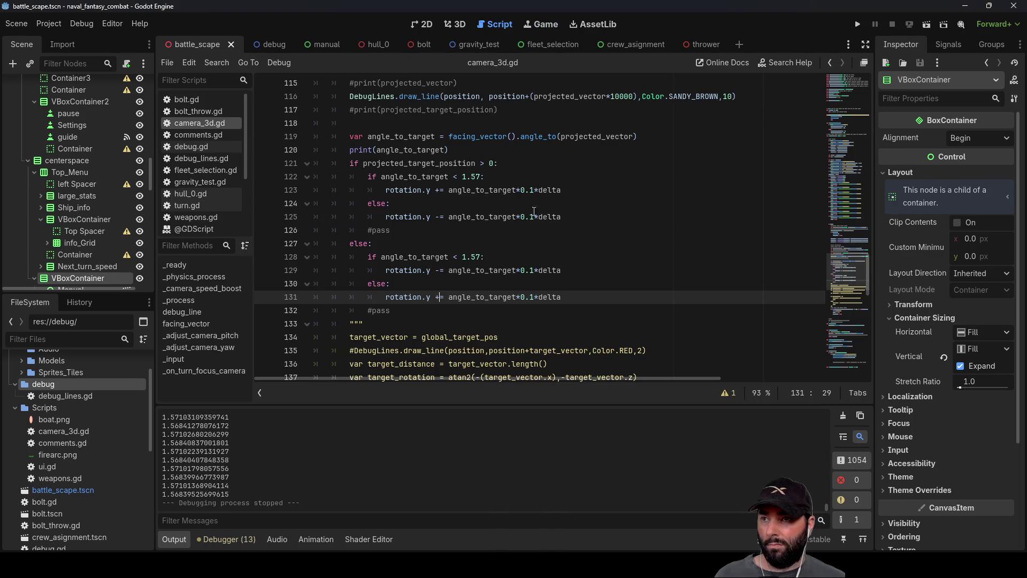
click(386, 270)
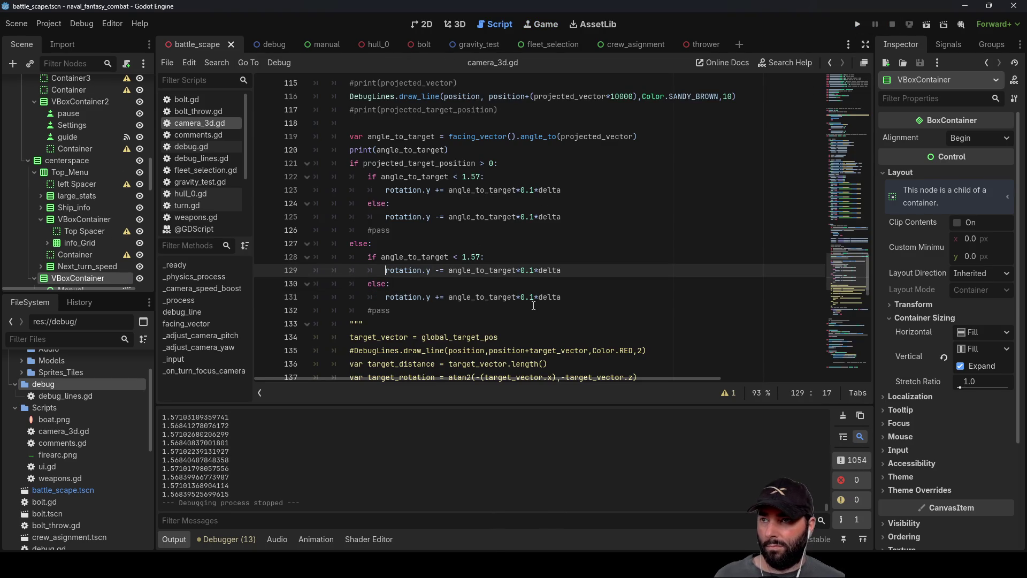
key(Up)
key(Up)
key(Up)
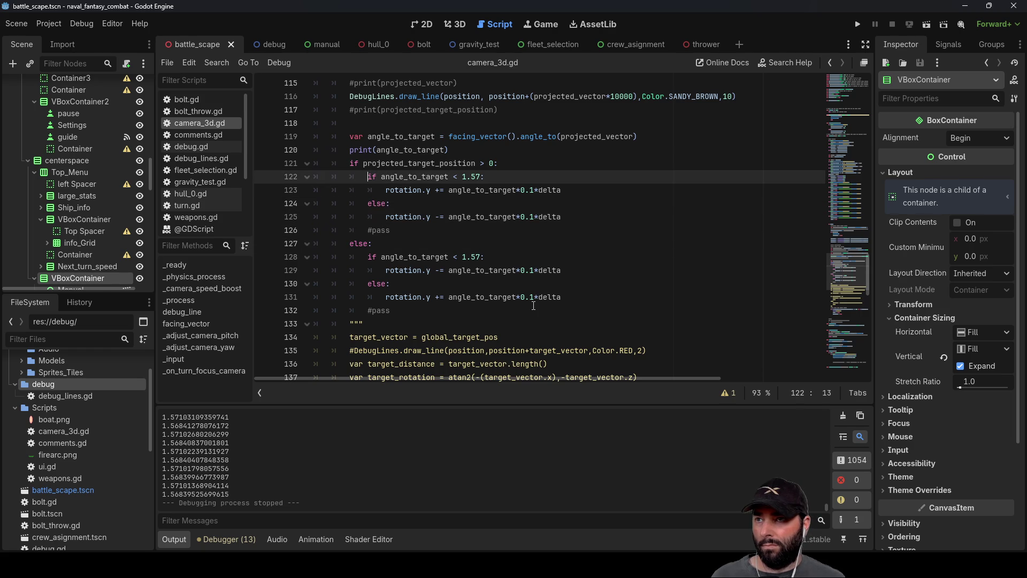
key(Return)
text(print)
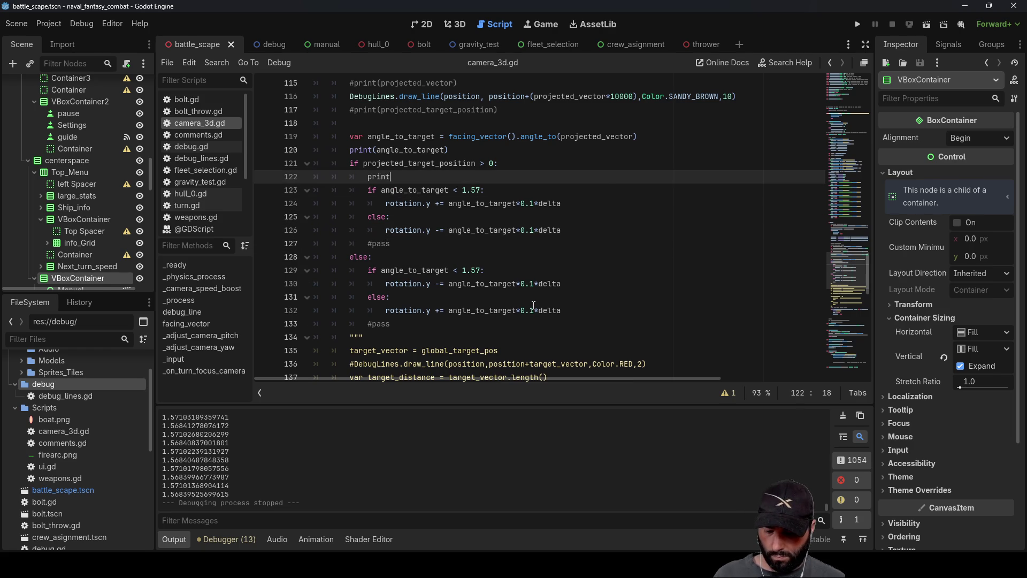
Add print("1") in the first branch and a blank line above the else branch's angle check
text(())
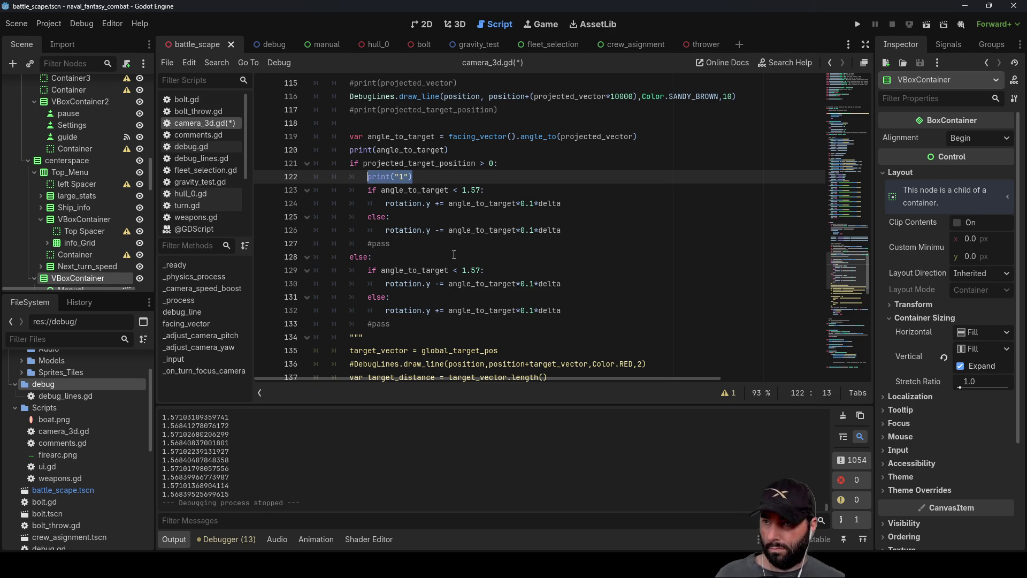
click(369, 271)
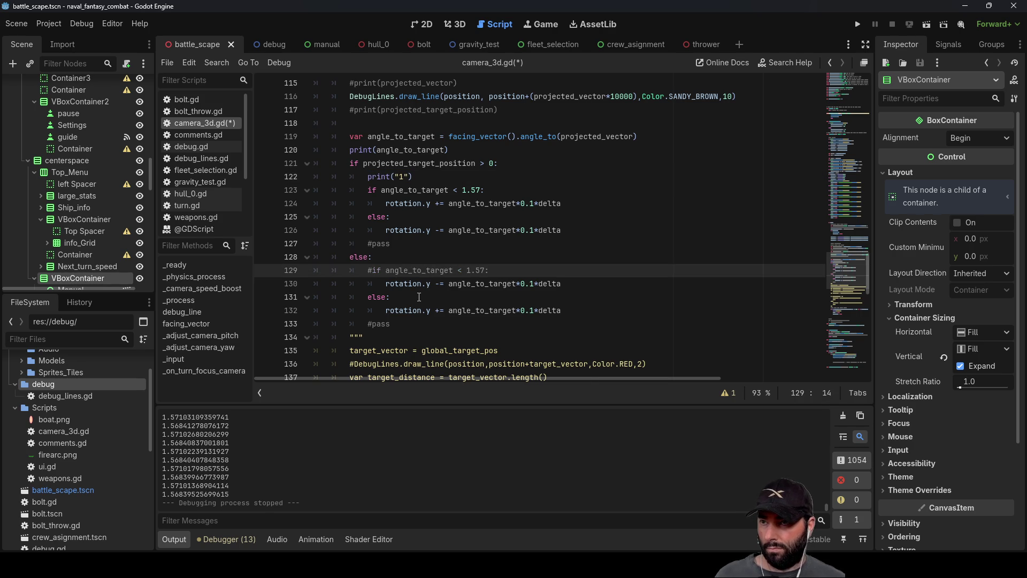
key(Return)
key(Up)
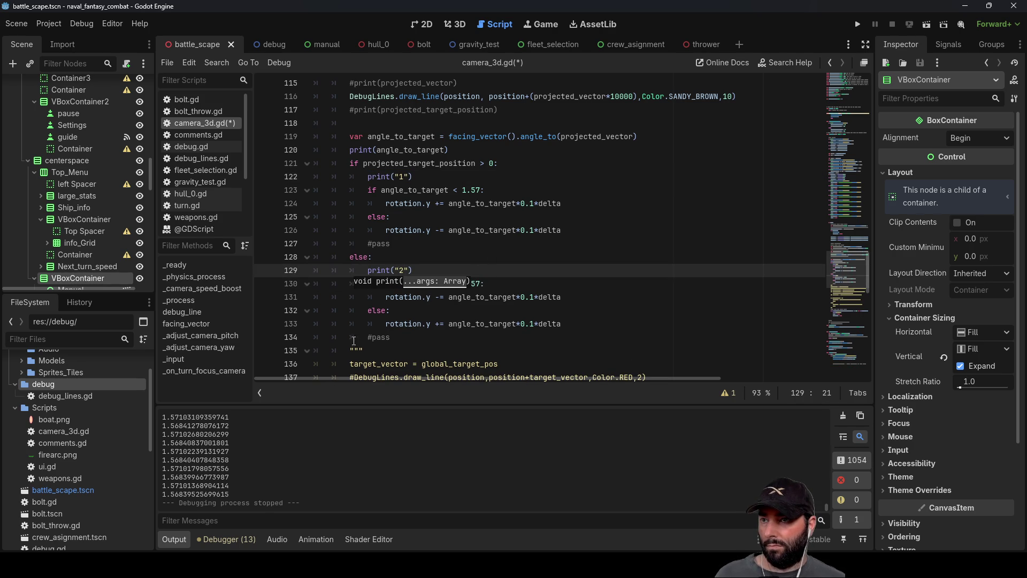
Comment out print(angle_to_target) and test-run the game, which prints "2" repeatedly
scroll(372, 252, up, 1)
click(347, 190)
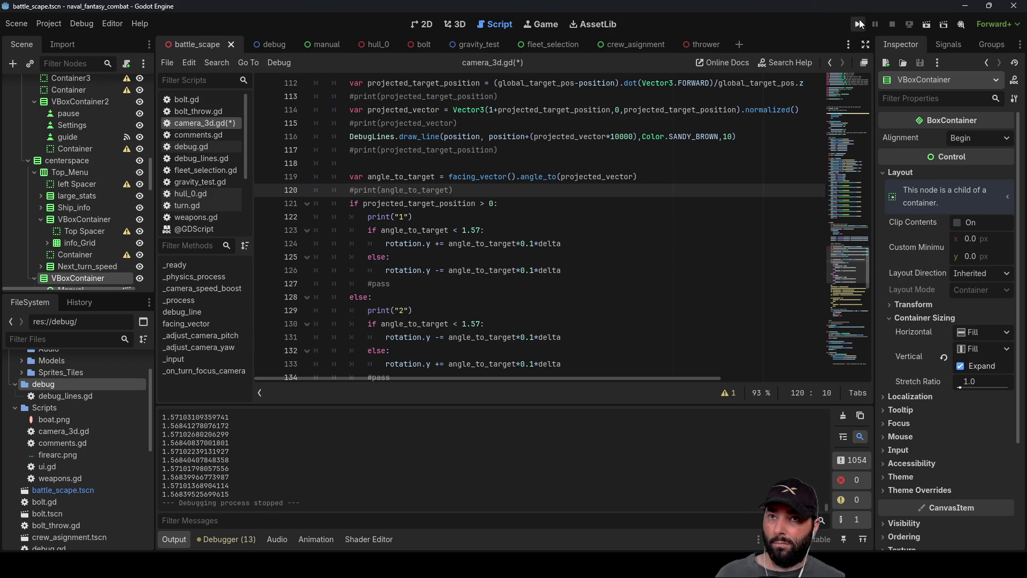
click(860, 24)
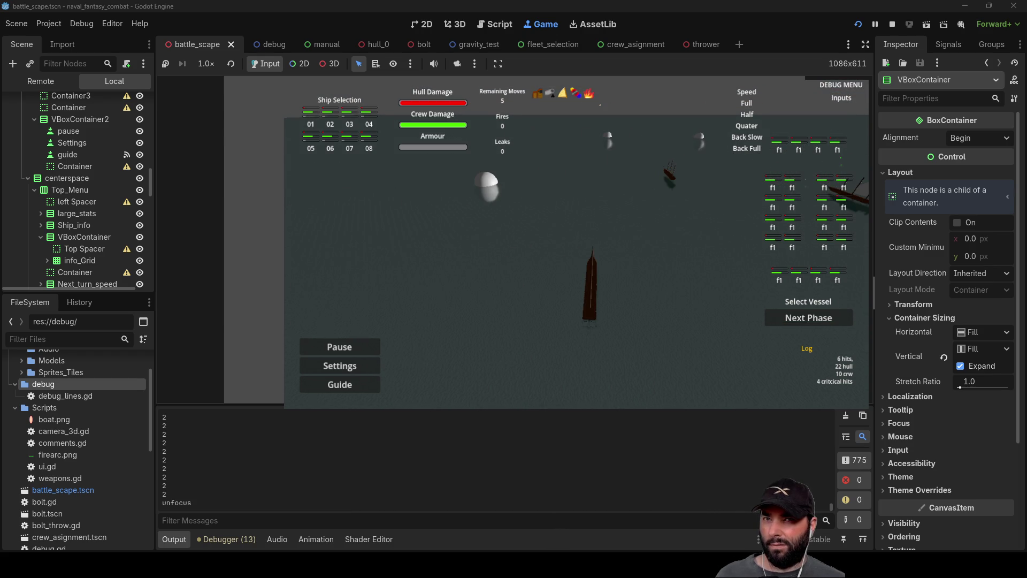
key(F8)
Change both angle_to_target comparisons from < 1.57 to <= 1.57
scroll(438, 236, down, 2)
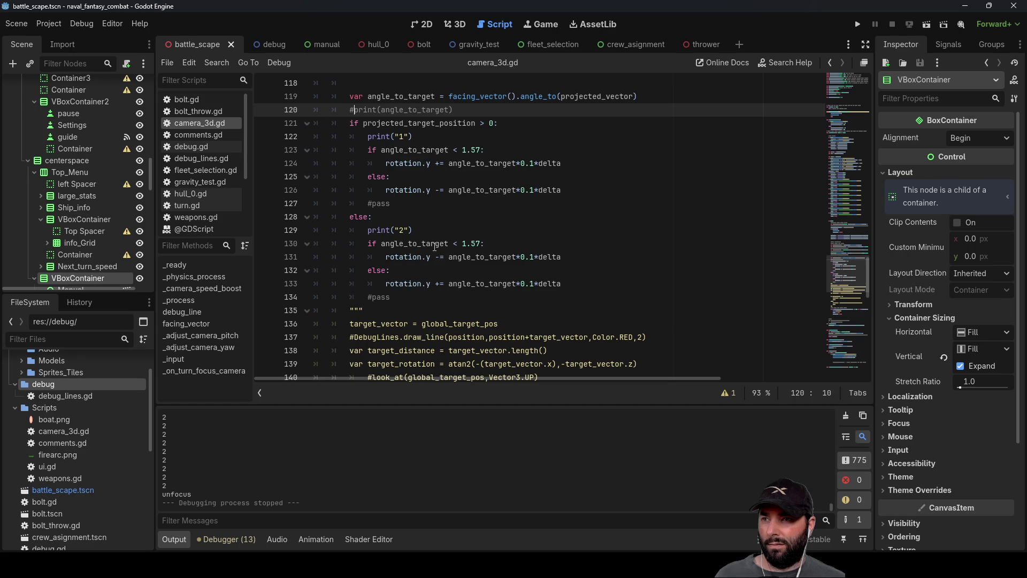
click(370, 243)
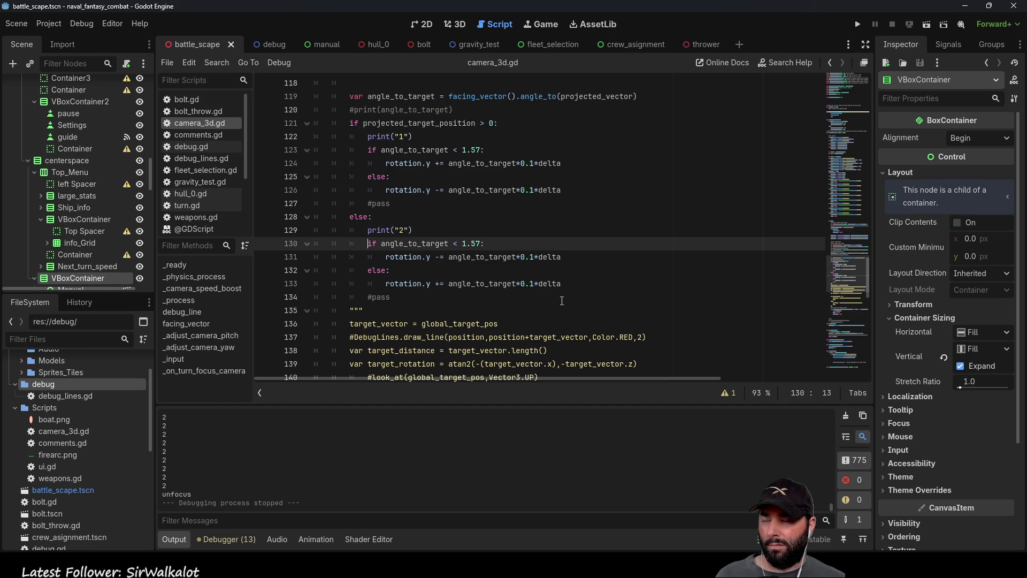
click(454, 243)
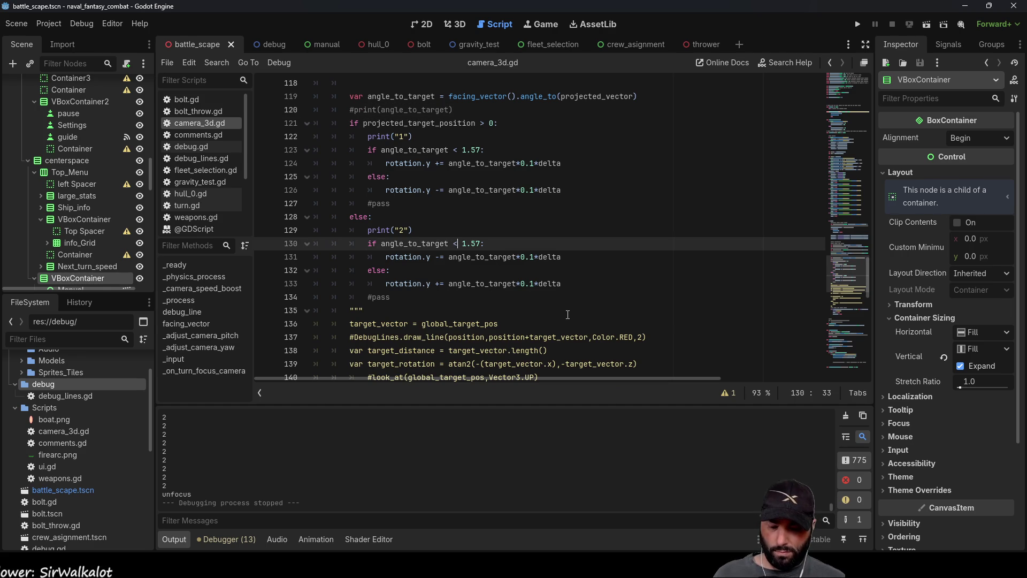
text(=)
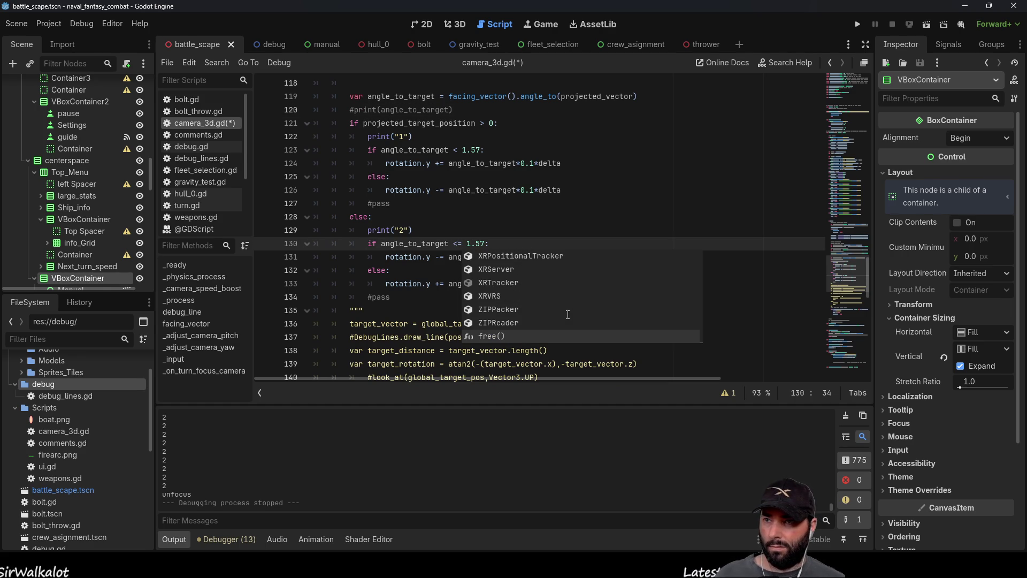
click(569, 164)
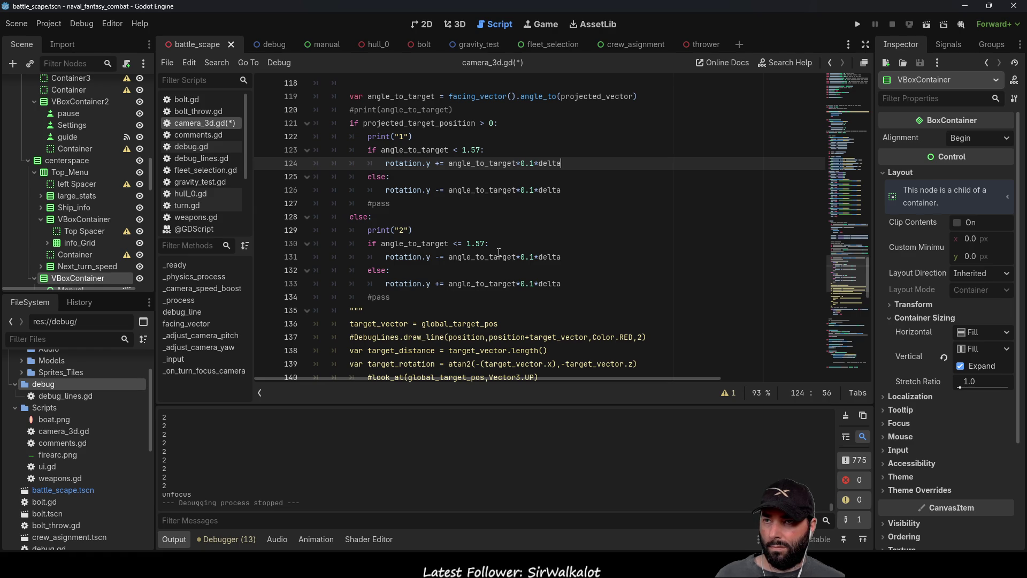
scroll(531, 259, up, 1)
click(460, 192)
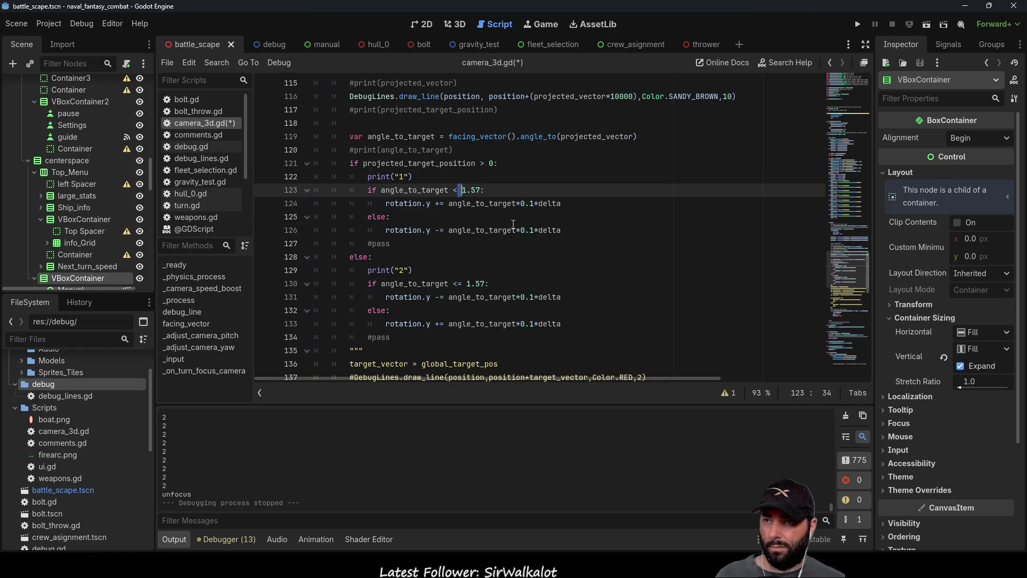
text(=)
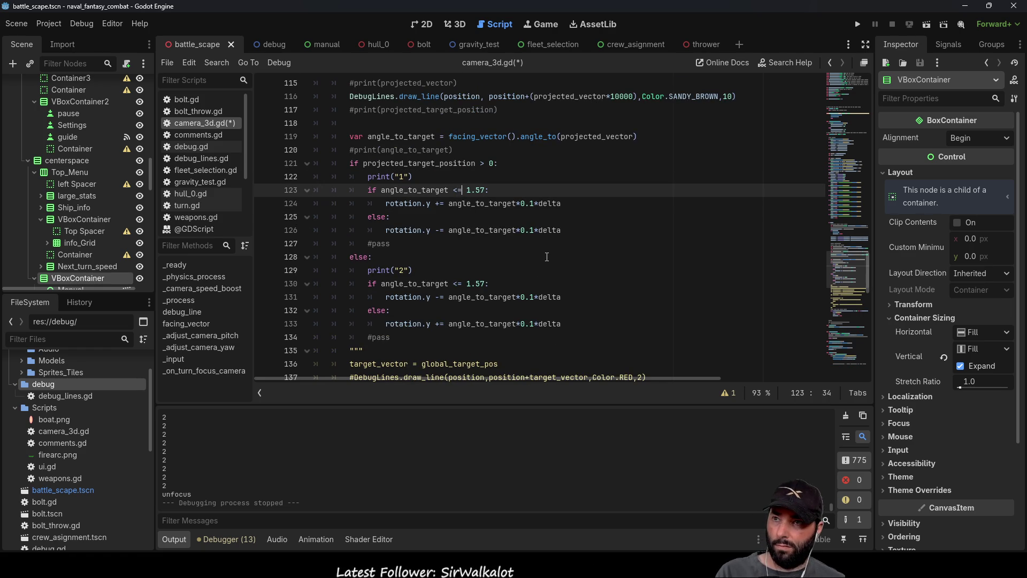
Run the game with the inclusive comparisons, then stop it
click(857, 24)
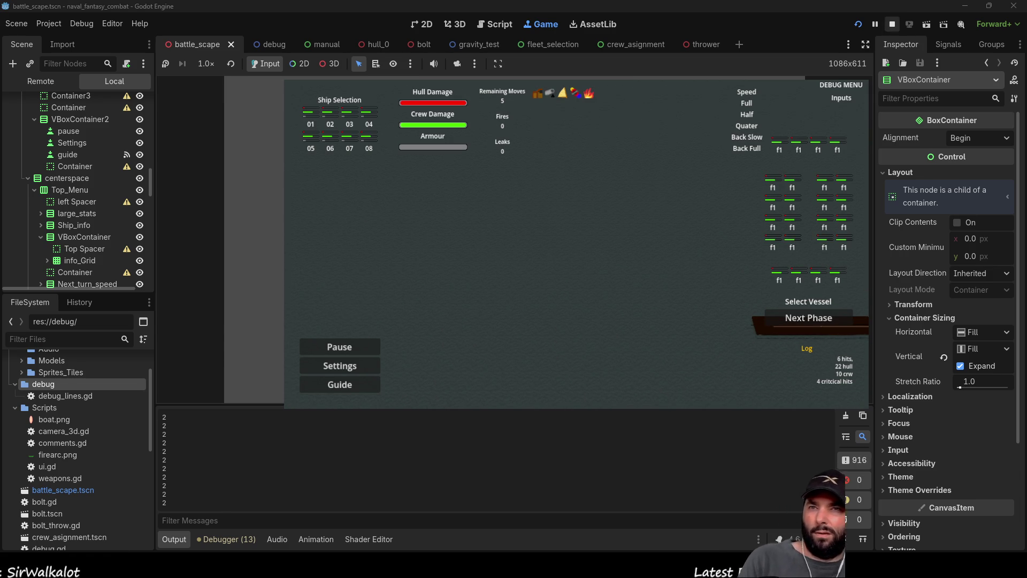
key(F8)
click(532, 339)
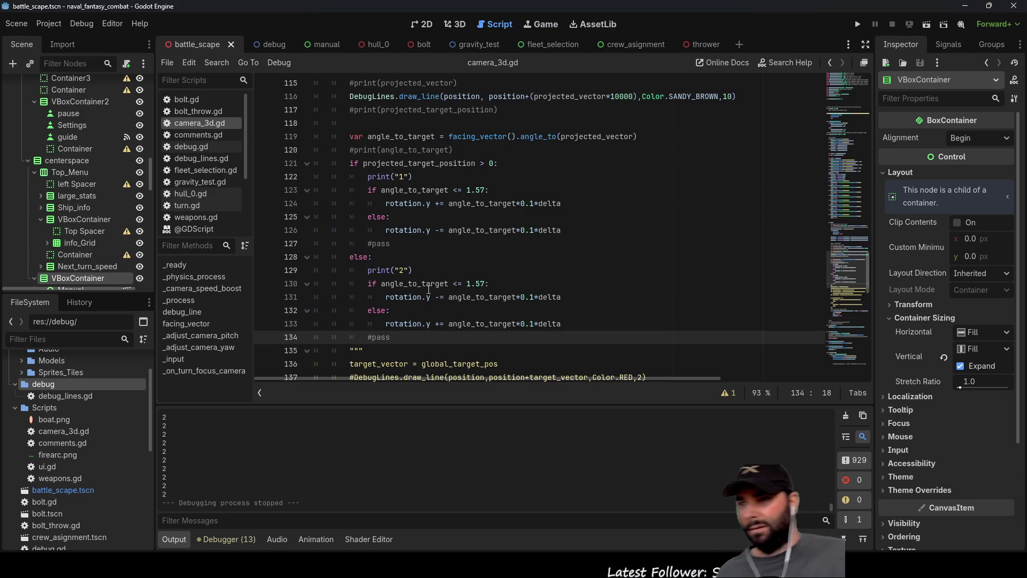
Uncomment print(angle_to_target) on line 120, run the game to see the angles, then stop it
click(348, 150)
key(Delete)
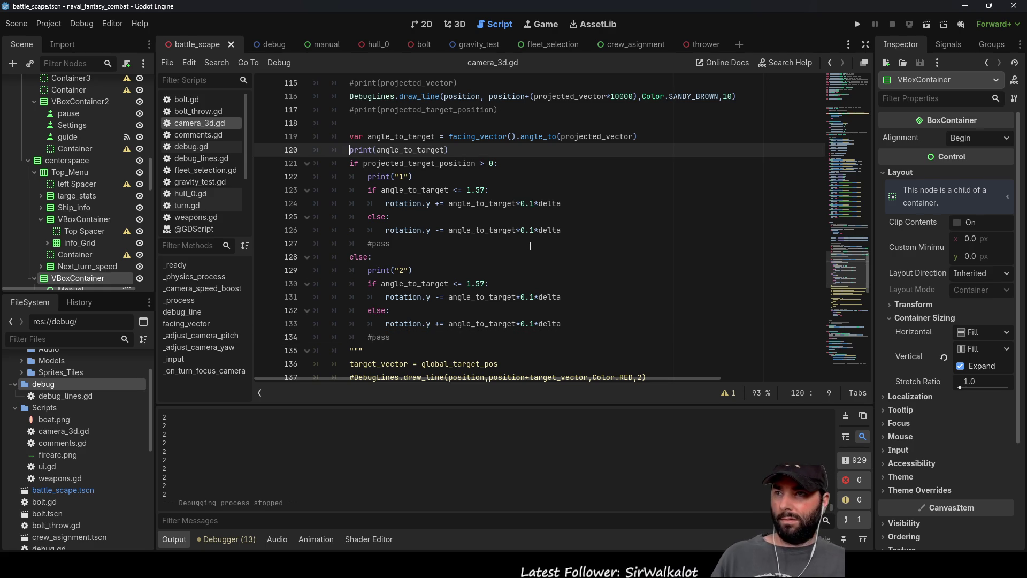
key(F5)
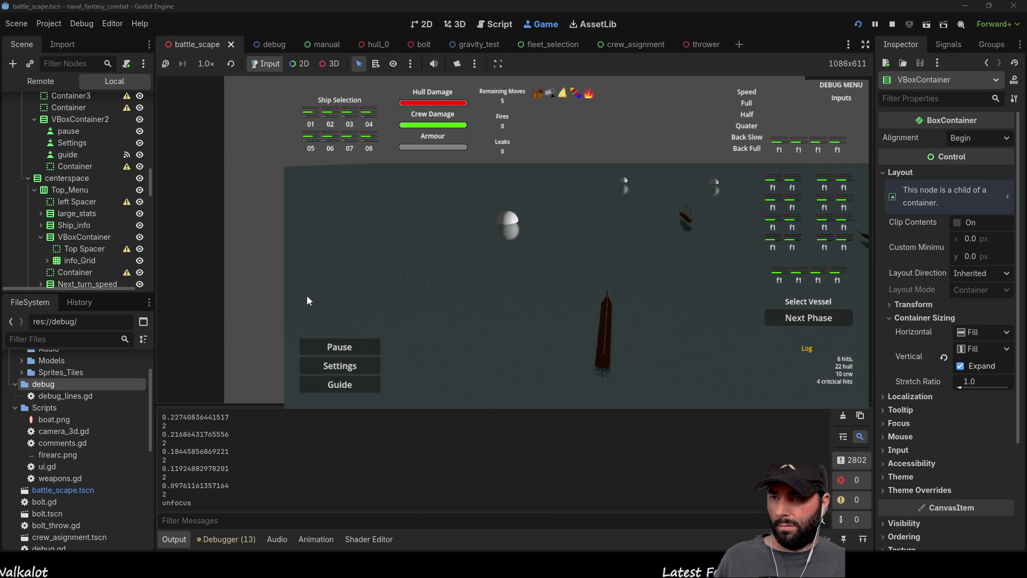
key(F8)
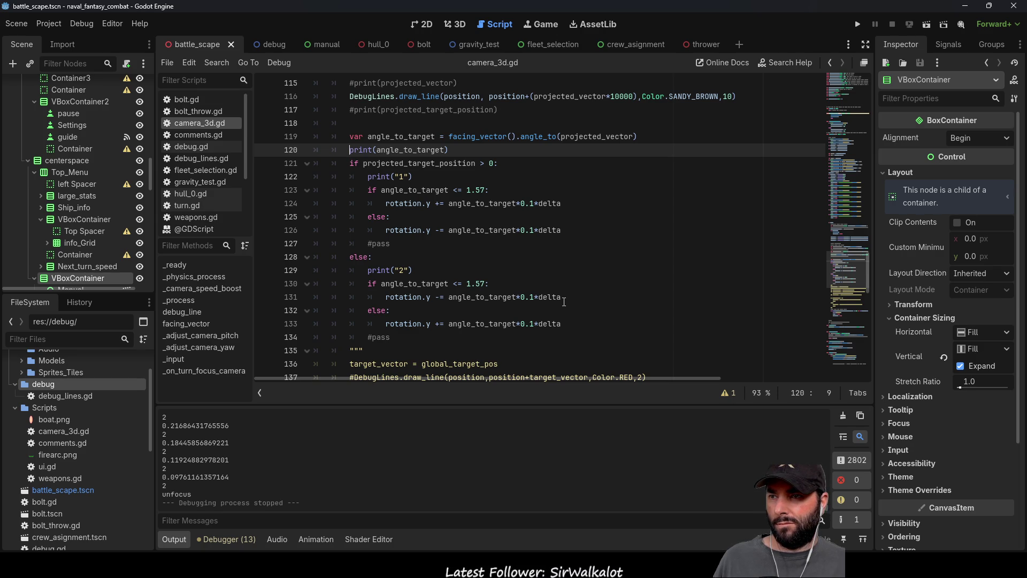
click(381, 294)
Add print("a") and print("b") markers in the else branch's nested checks and test-run the game
key(Return)
key(Up)
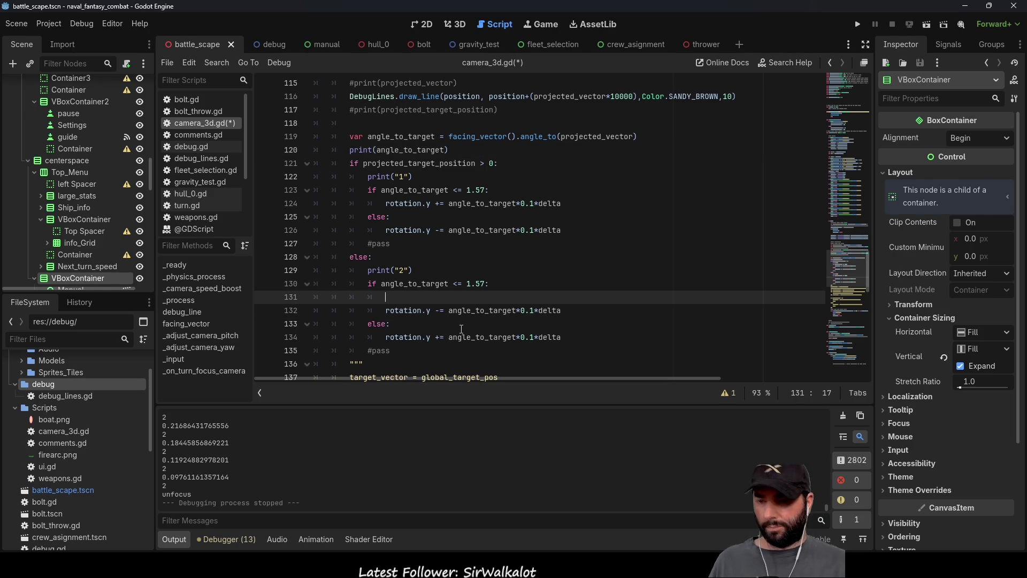
text(print()
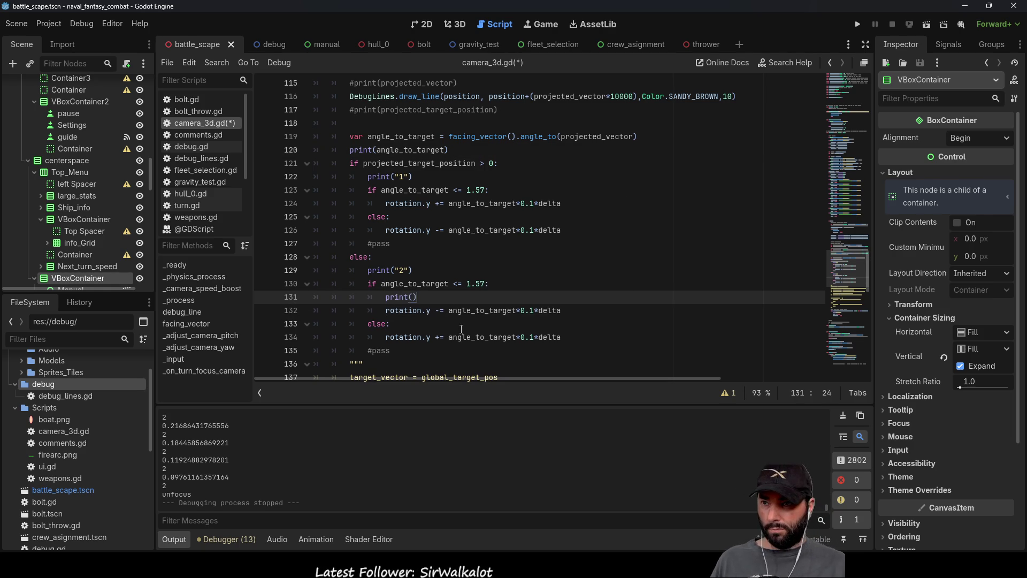
text("a")
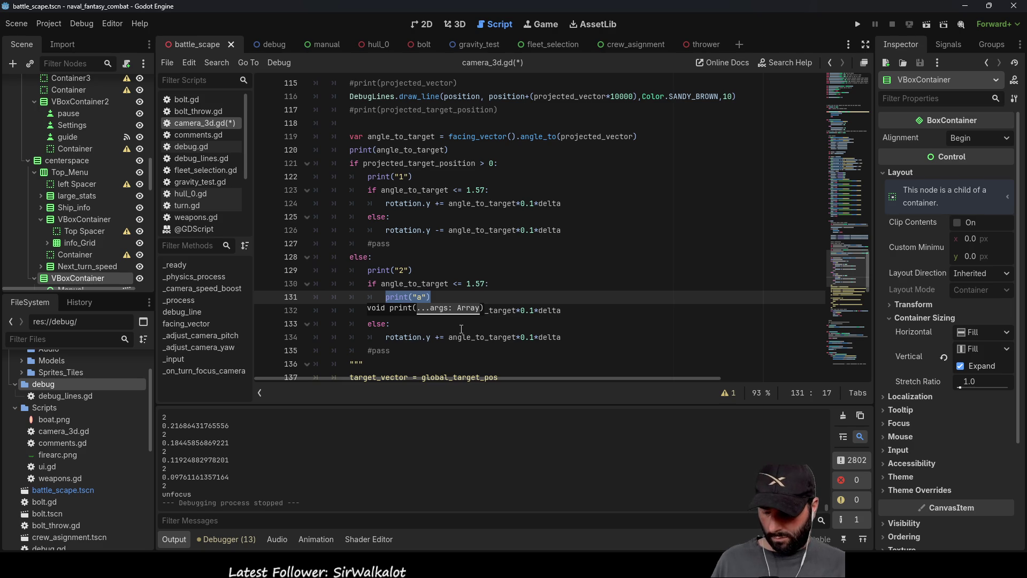
key(Down)
key(Home)
key(Down)
key(End)
key(Return)
text(print("a)
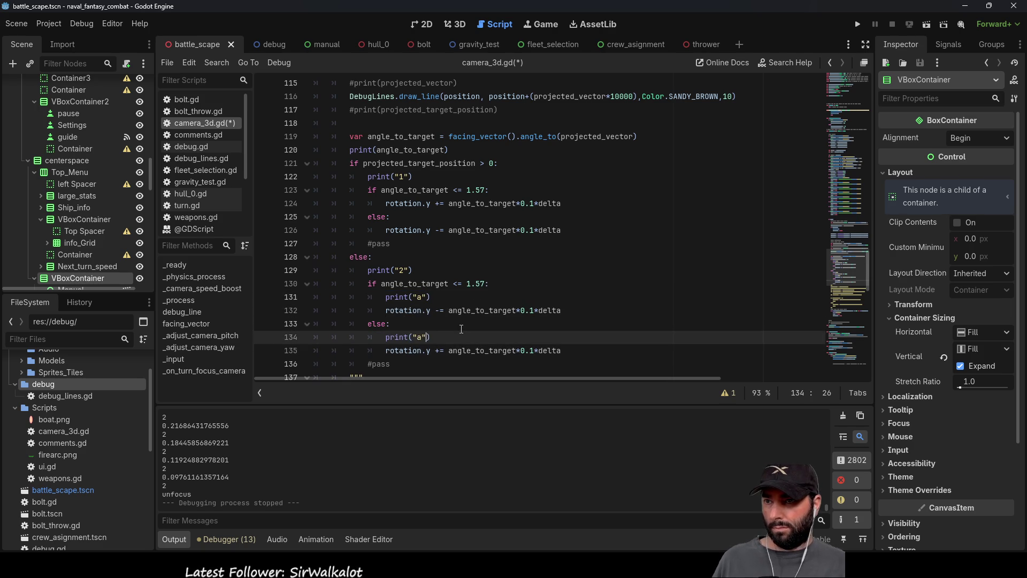
key(F5)
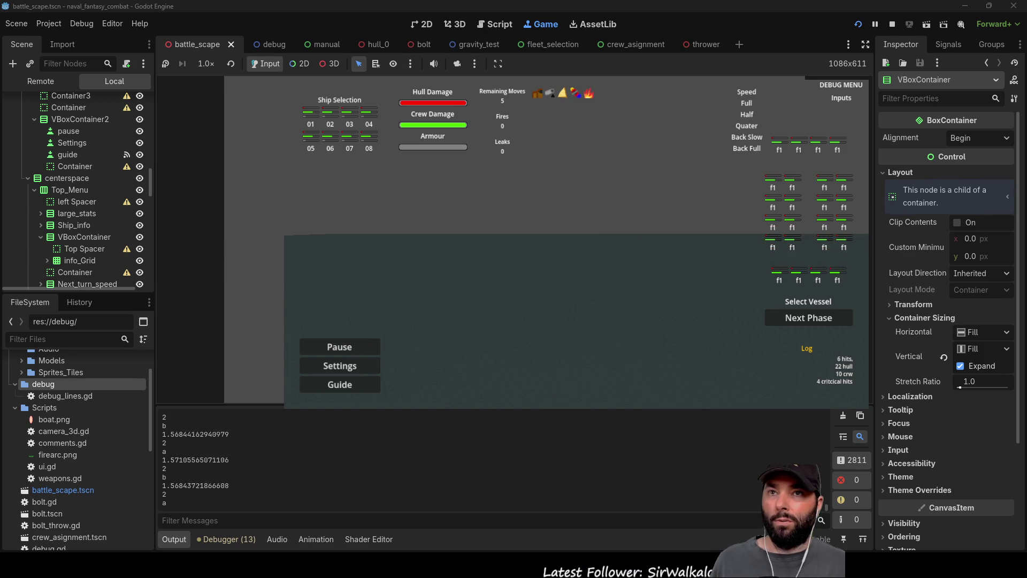
key(F8)
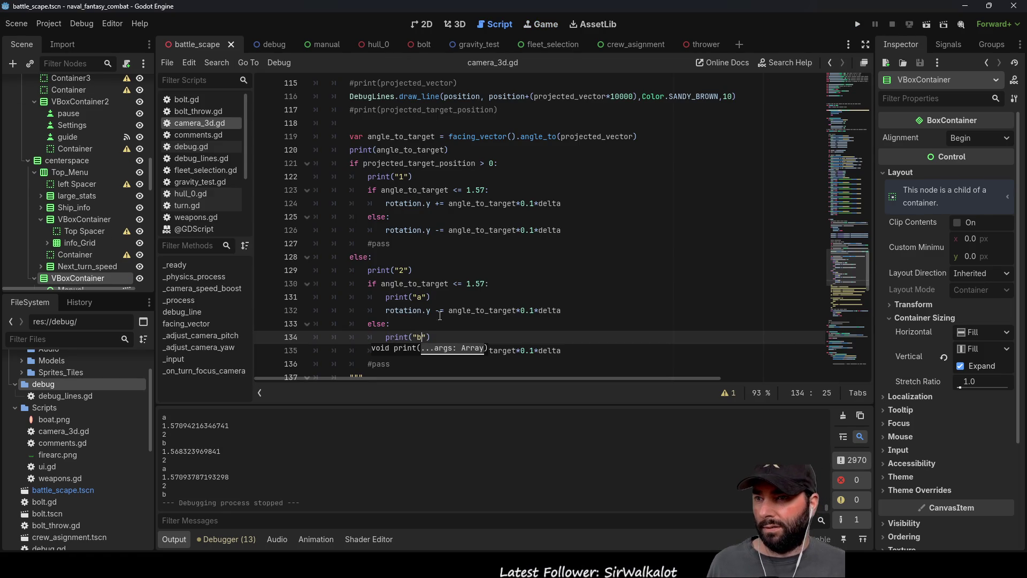
Change line 132's rotation from -= to += and test-run the game
click(440, 316)
key(BackSpace)
text(+)
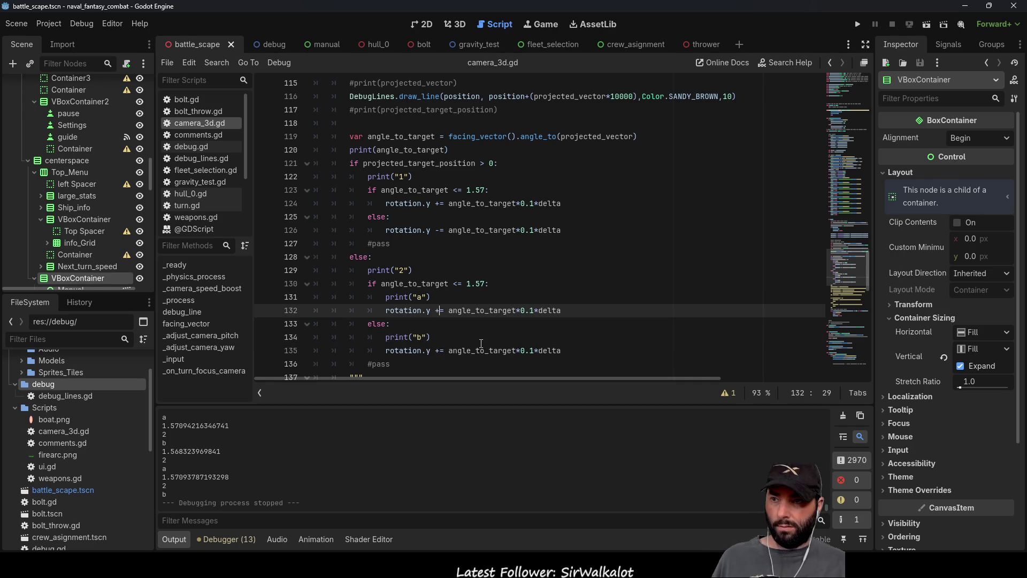
key(Down)
key(Down)
key(Down)
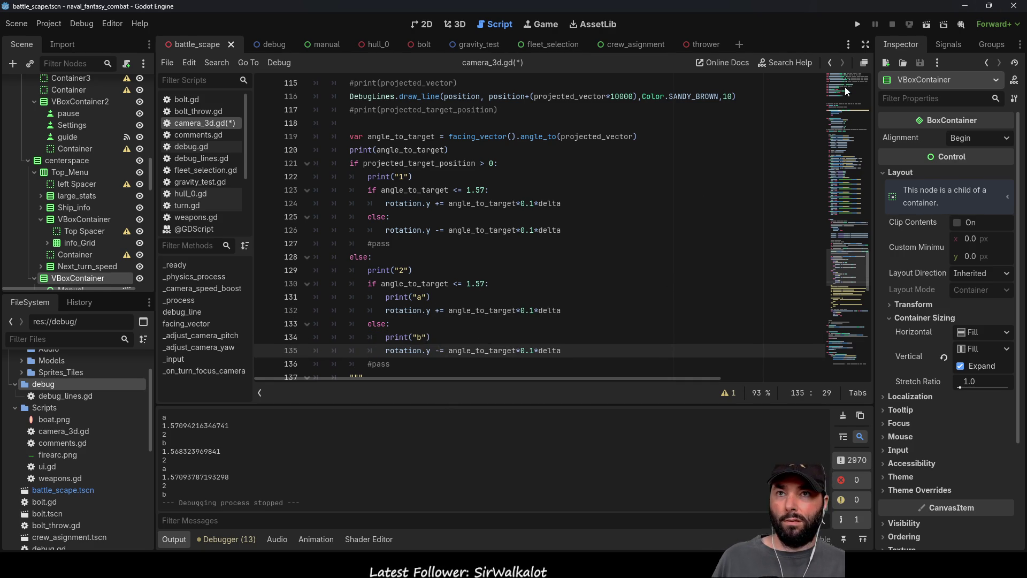
click(858, 25)
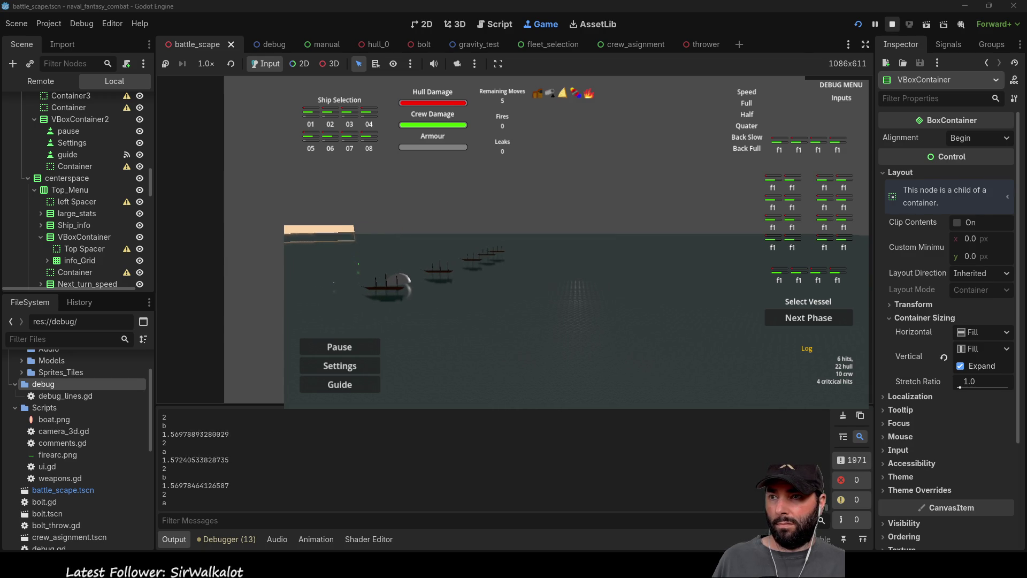
click(893, 26)
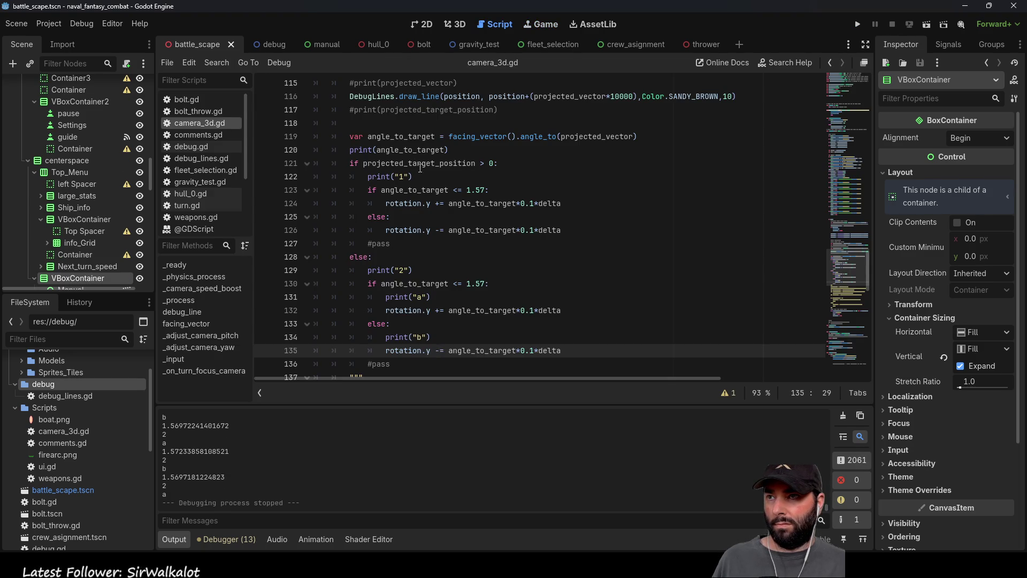
Flip line 121's condition from > 0 to < 0 and test-run the game
click(484, 166)
text(<)
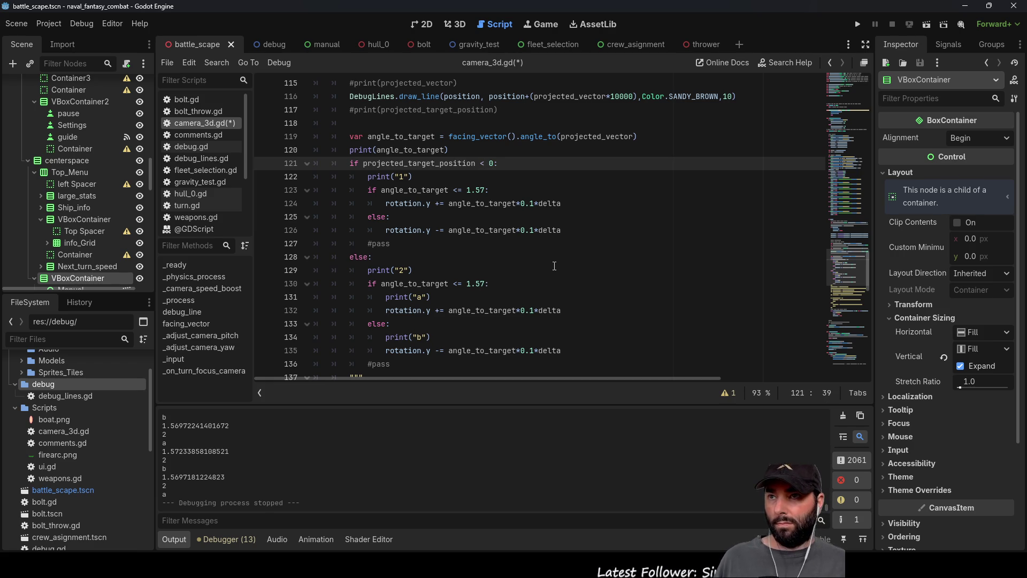
click(857, 27)
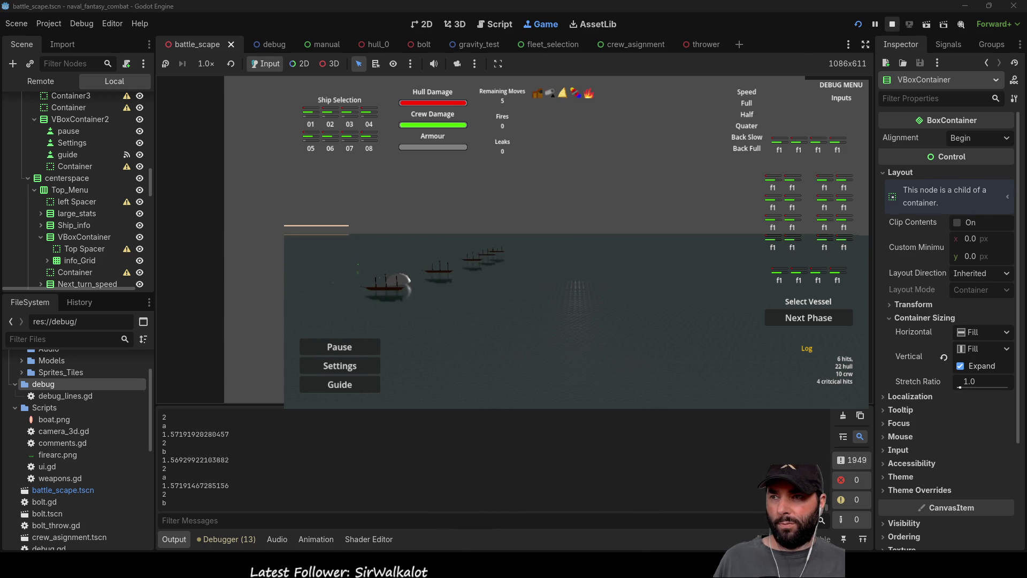
click(892, 24)
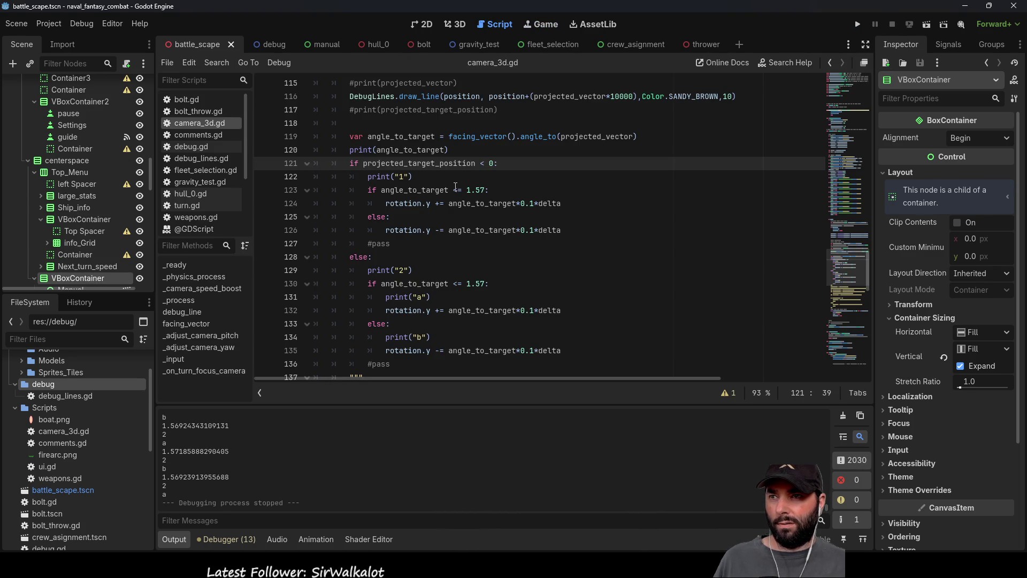
Set line 124 to -= and line 126 to +=, then test the camera by orbiting in-game
click(439, 203)
key(BackSpace)
text(-)
key(Down)
key(Down)
key(BackSpace)
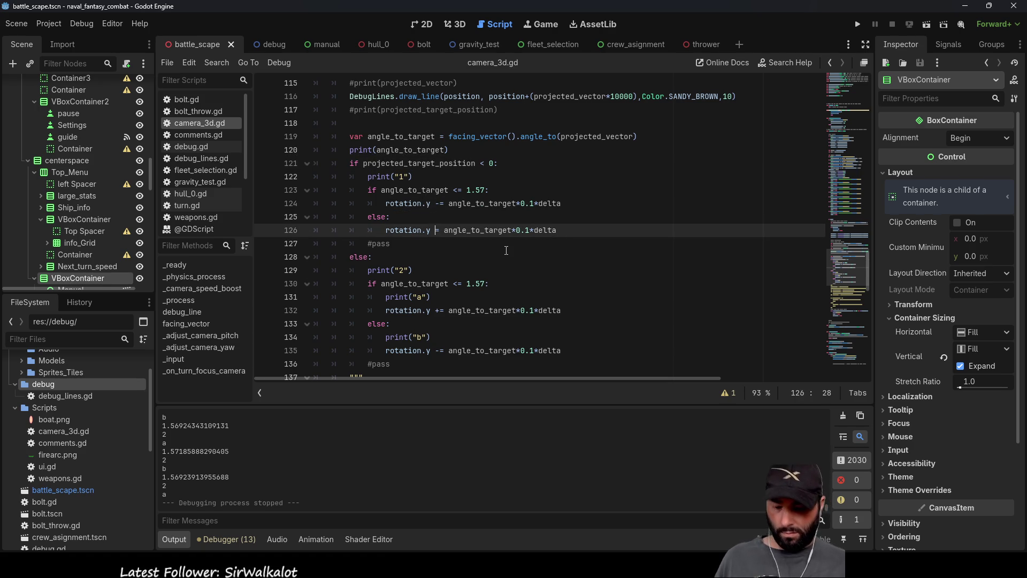
text(+)
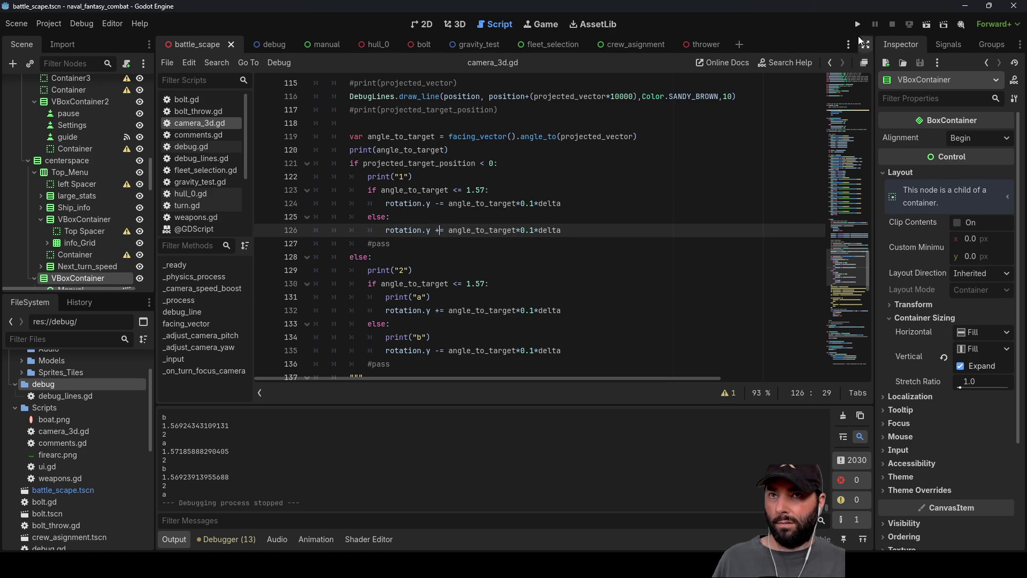
click(858, 28)
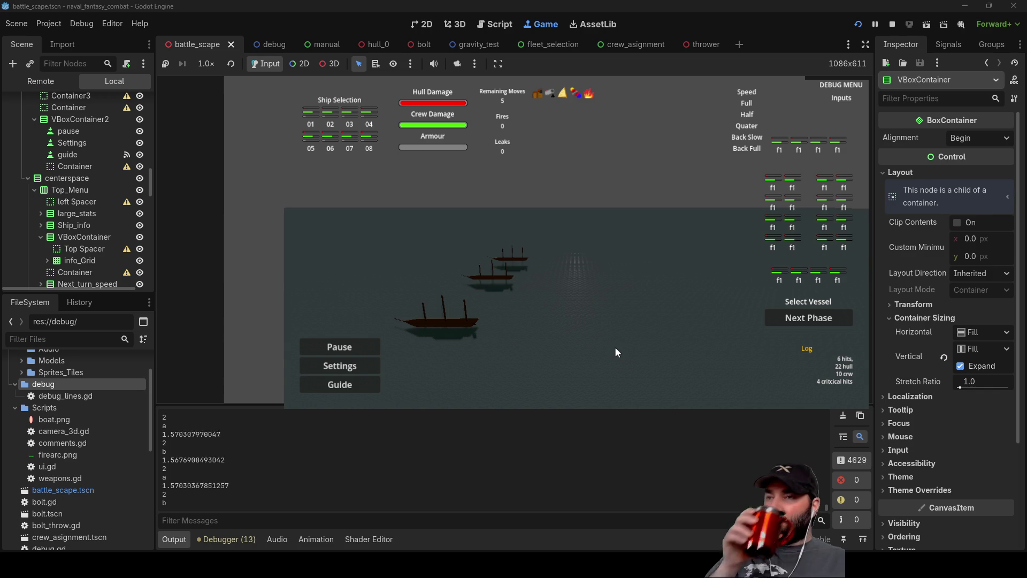
mouse_move(611, 347)
mouse_down()
mouse_move(573, 276)
mouse_move(520, 246)
mouse_move(539, 263)
mouse_up()
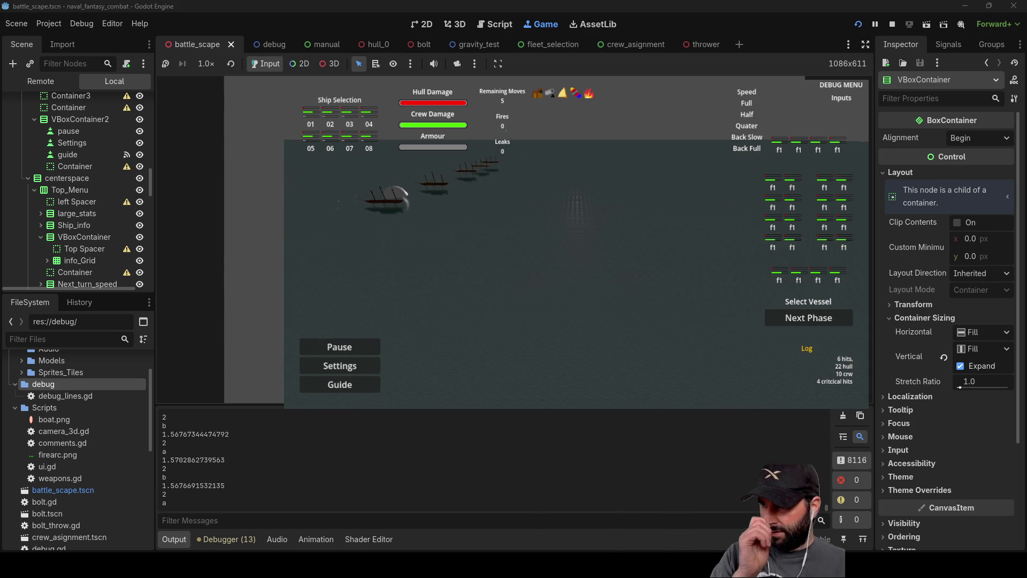
key(F8)
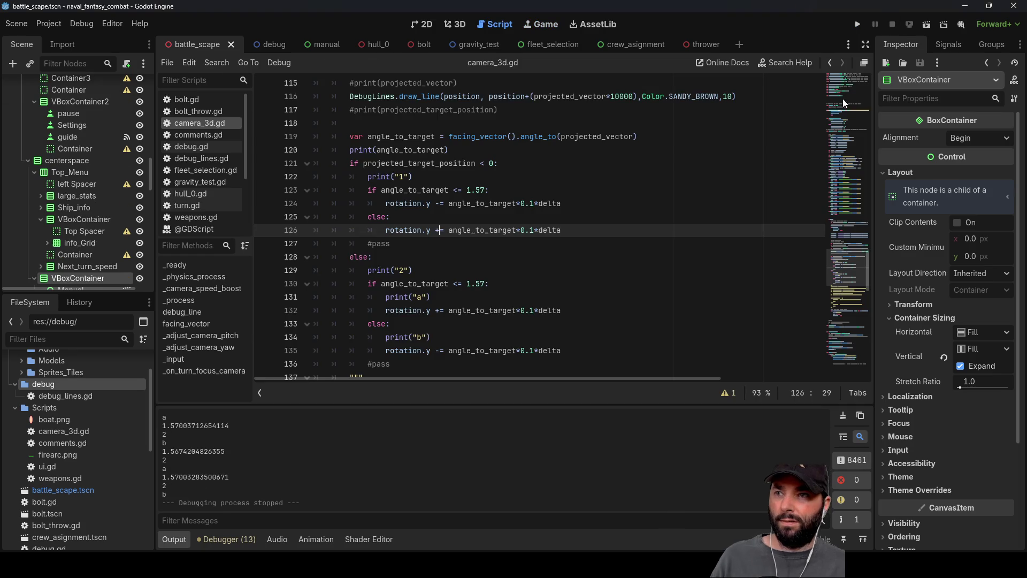
Set line 132 to -= and line 135 to +=, then test turning by clicking two sea targets
scroll(422, 271, down, 1)
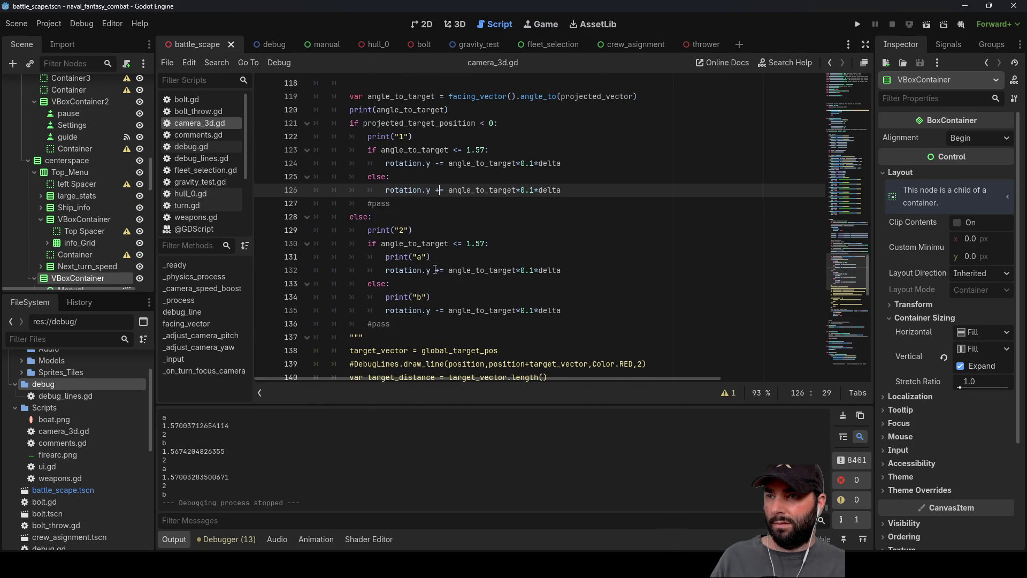
click(436, 270)
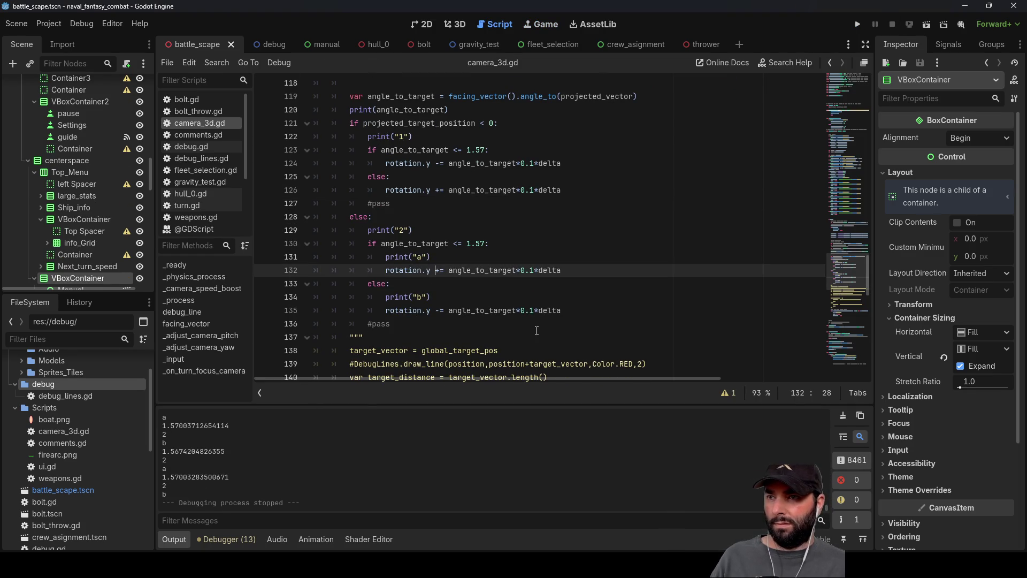
key(Down)
key(Down)
key(Down)
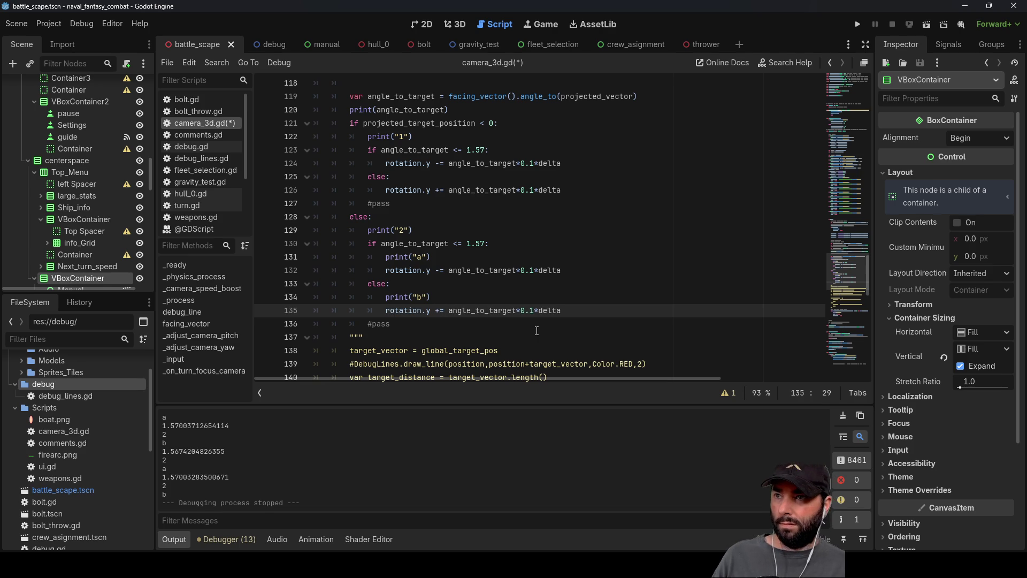
click(861, 23)
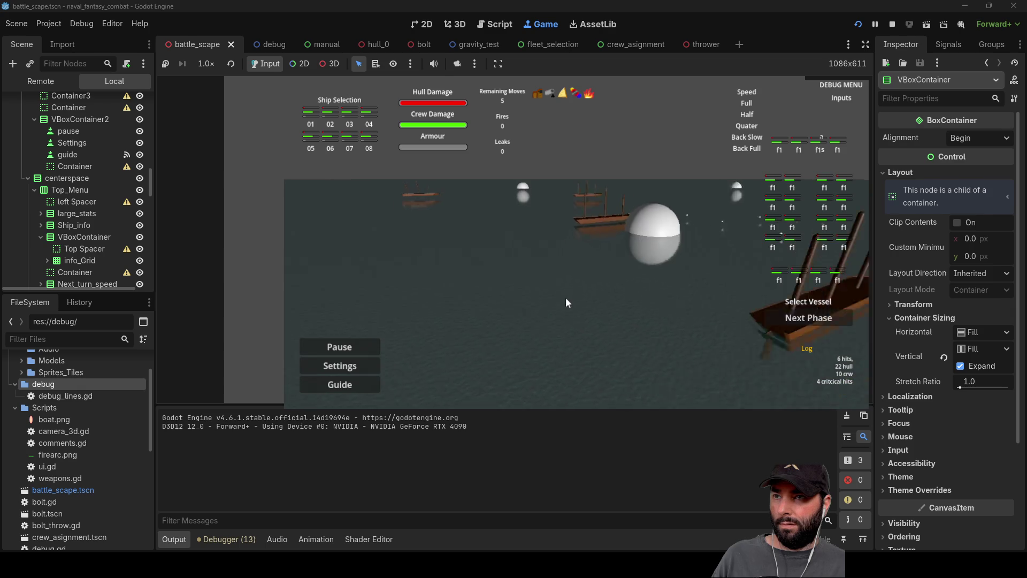
click(583, 303)
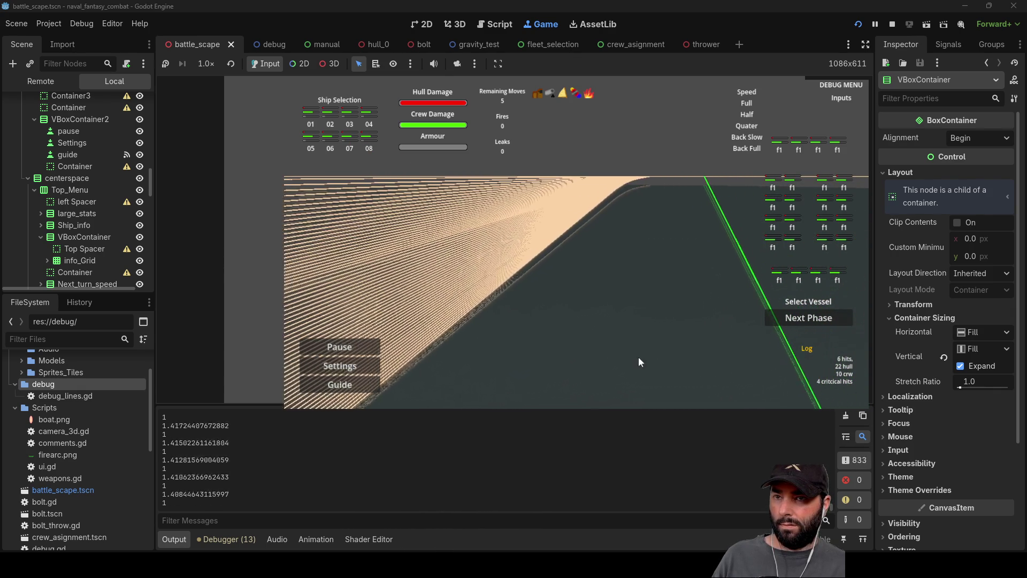
click(678, 362)
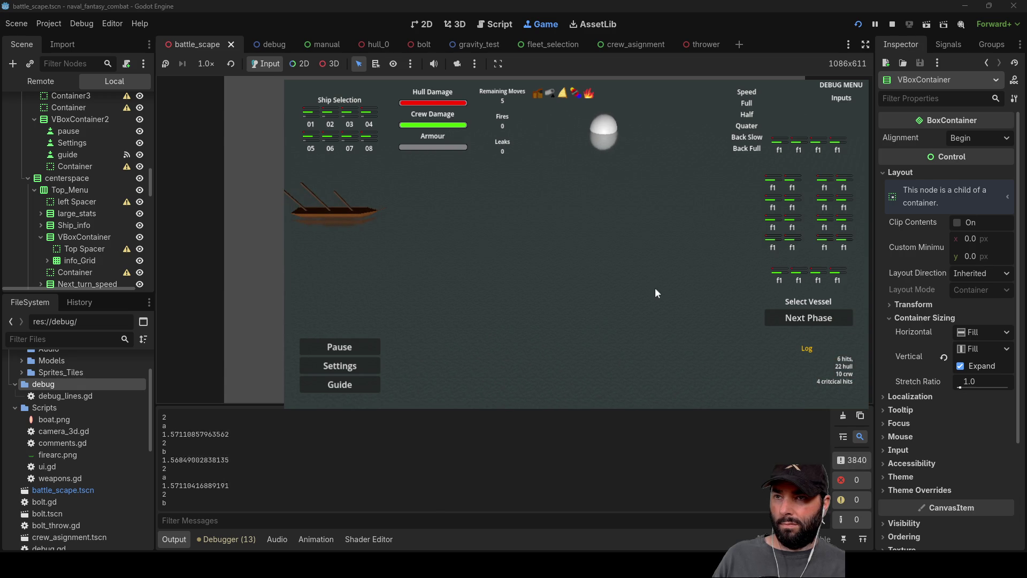
key(F8)
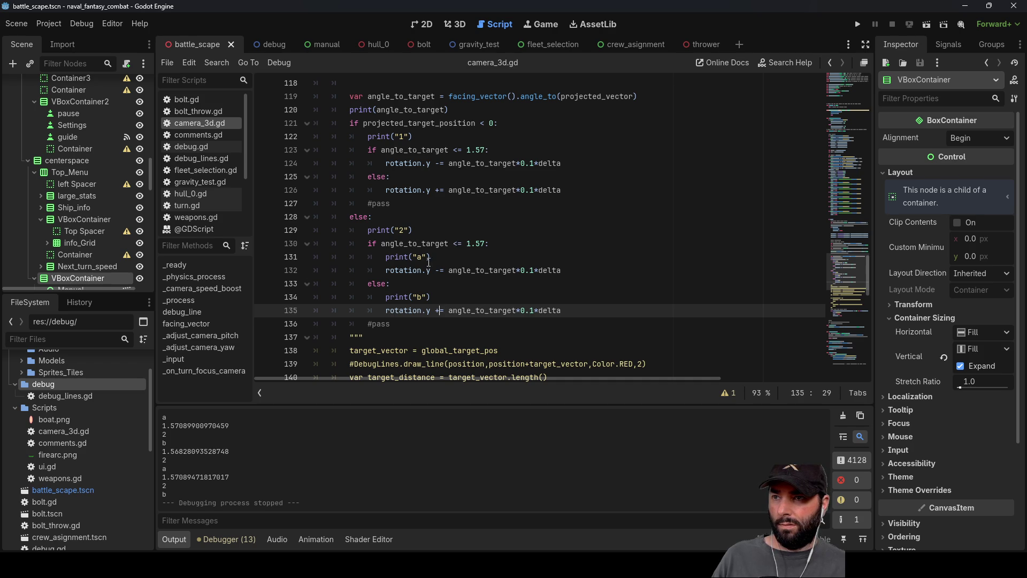
Change line 132's rotation update operator back to +=
double_click(476, 271)
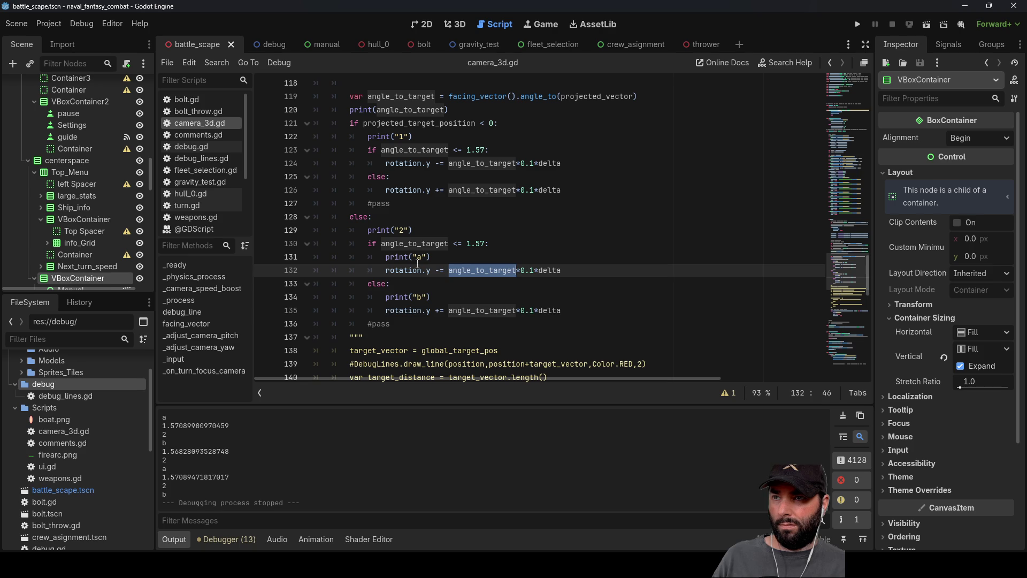
click(438, 271)
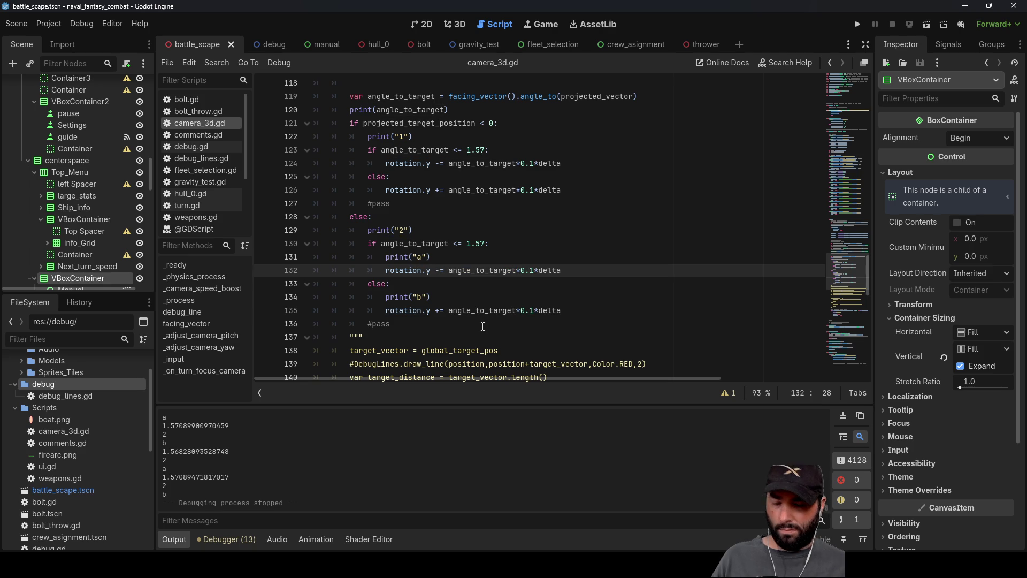
text(+)
key(Down)
key(Down)
key(Down)
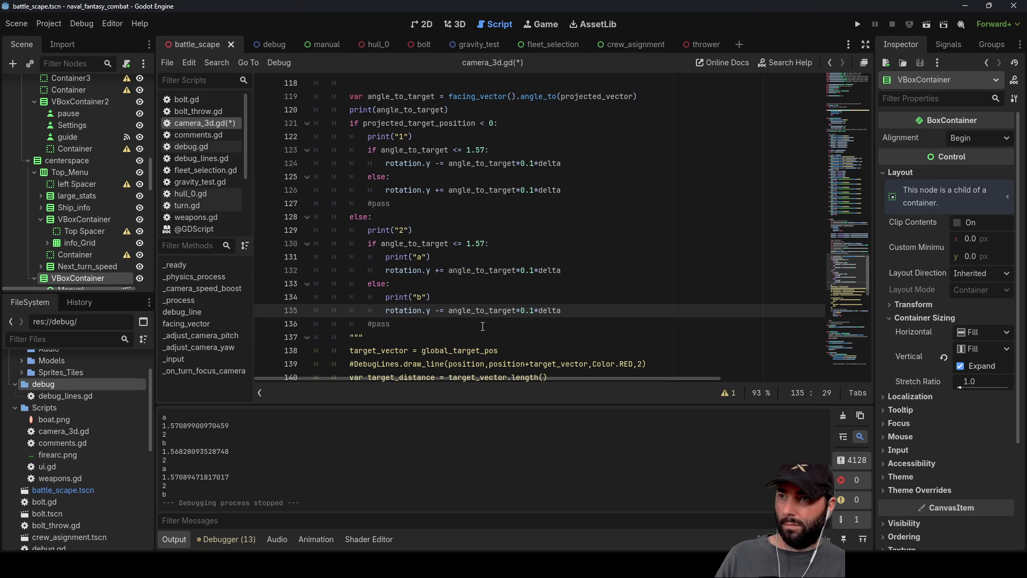
Make line 121's condition projected_target_position <= 0 and run the game
scroll(473, 284, up, 2)
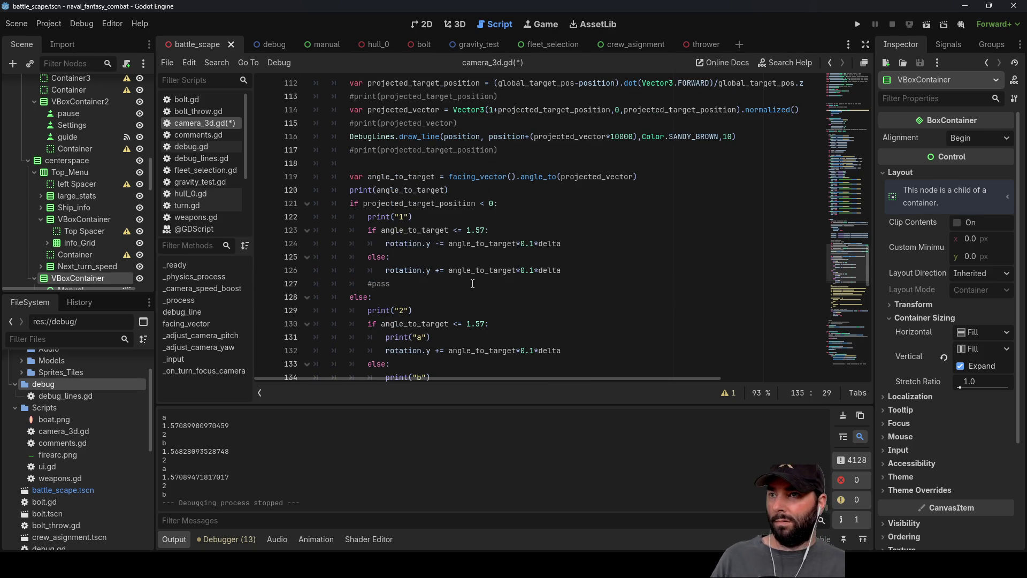
double_click(396, 205)
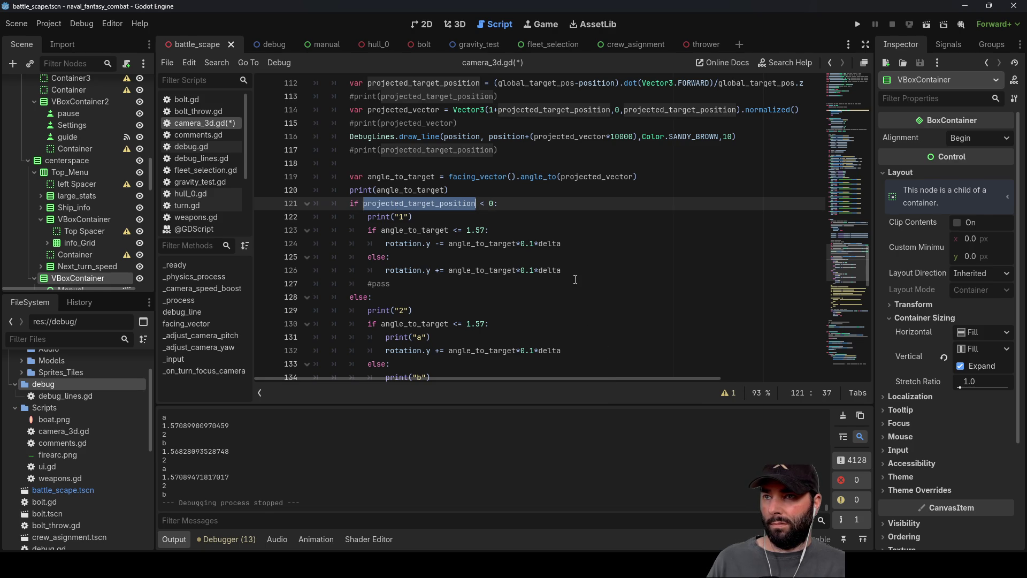
scroll(575, 279, down, 2)
scroll(594, 305, up, 1)
key(Right)
key(Right)
key(Right)
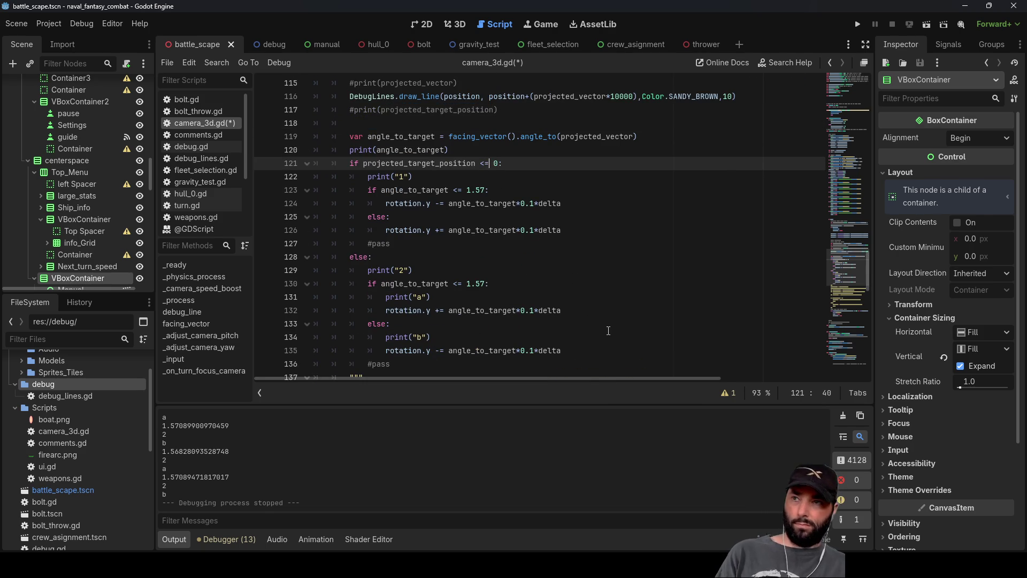
key(ctrl+space)
click(632, 320)
scroll(594, 284, down, 2)
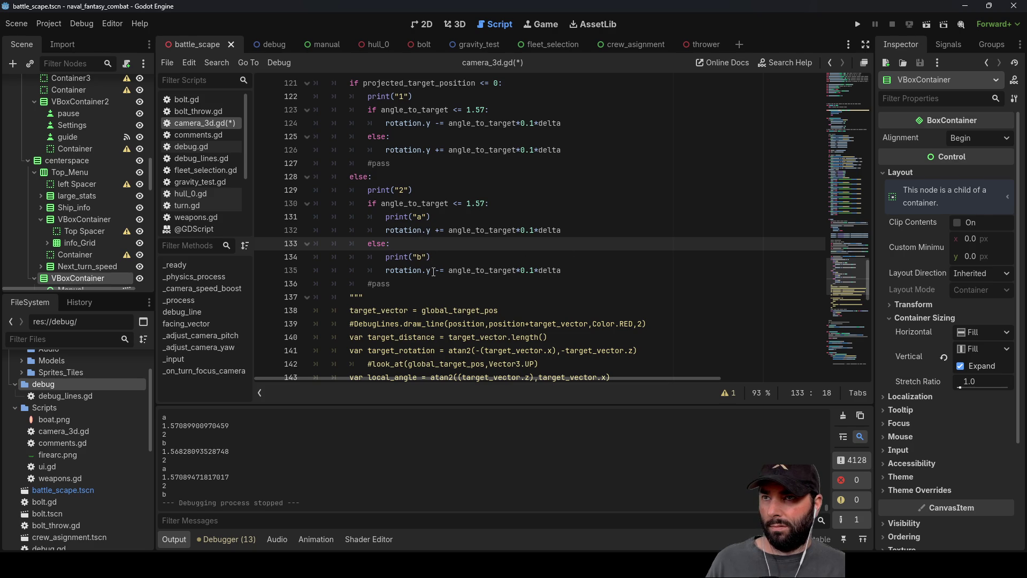
scroll(449, 270, up, 2)
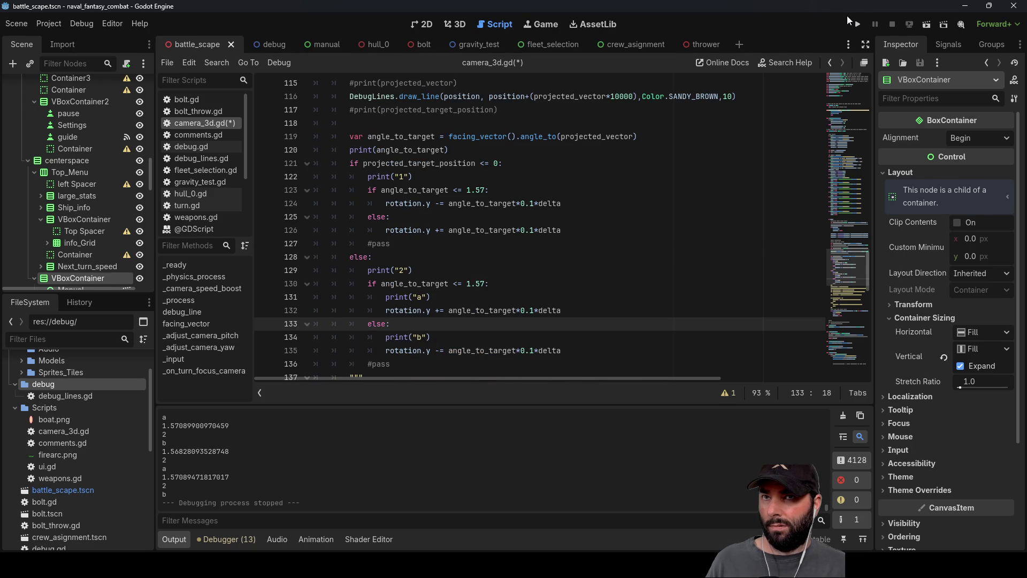
click(857, 24)
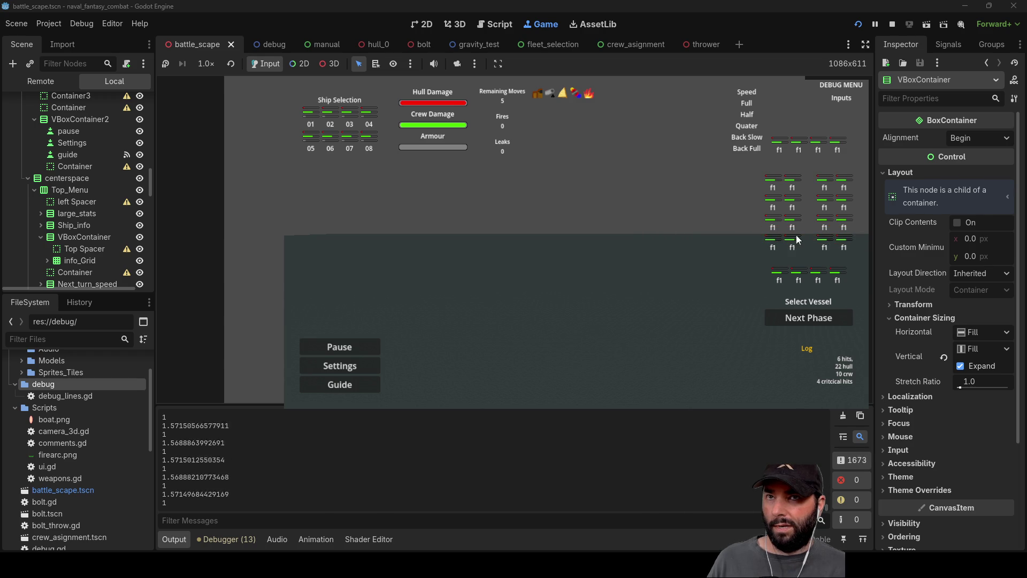
Stop the running game once angle_to_target settles near 1.57
click(893, 24)
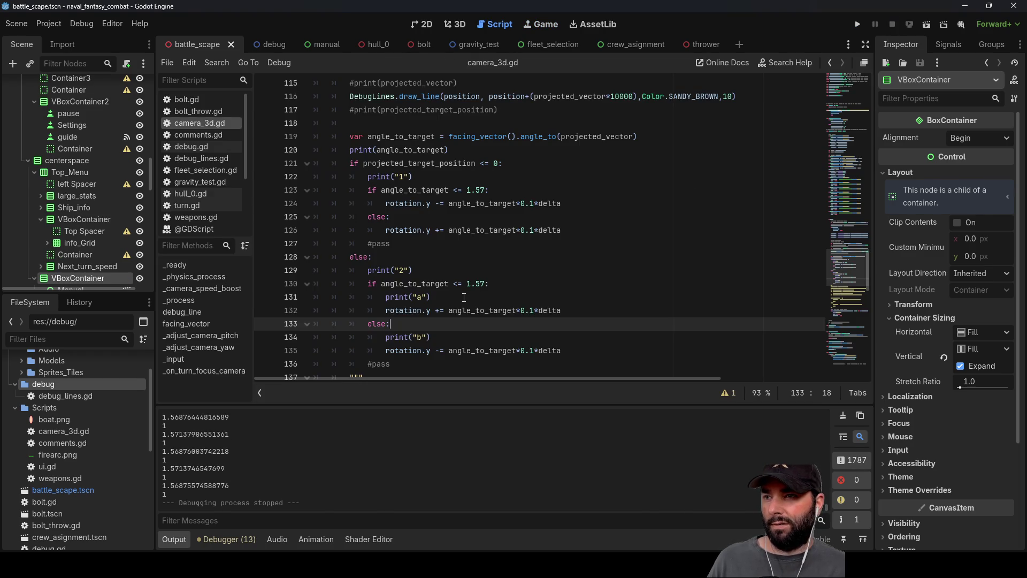
Edit the rotation.y updates on lines 124 and 126, then run the game again
click(435, 203)
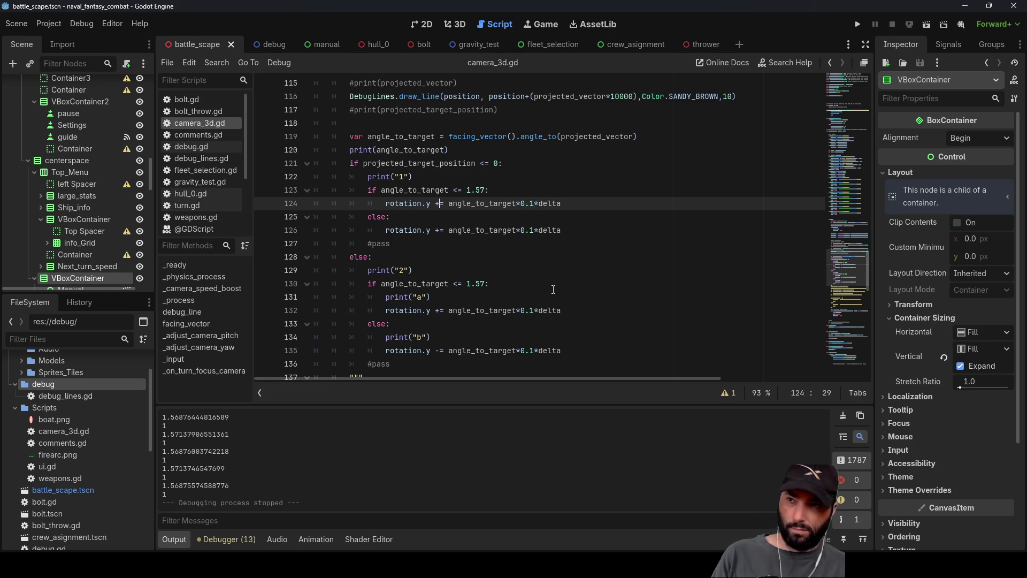
key(Down)
key(Down)
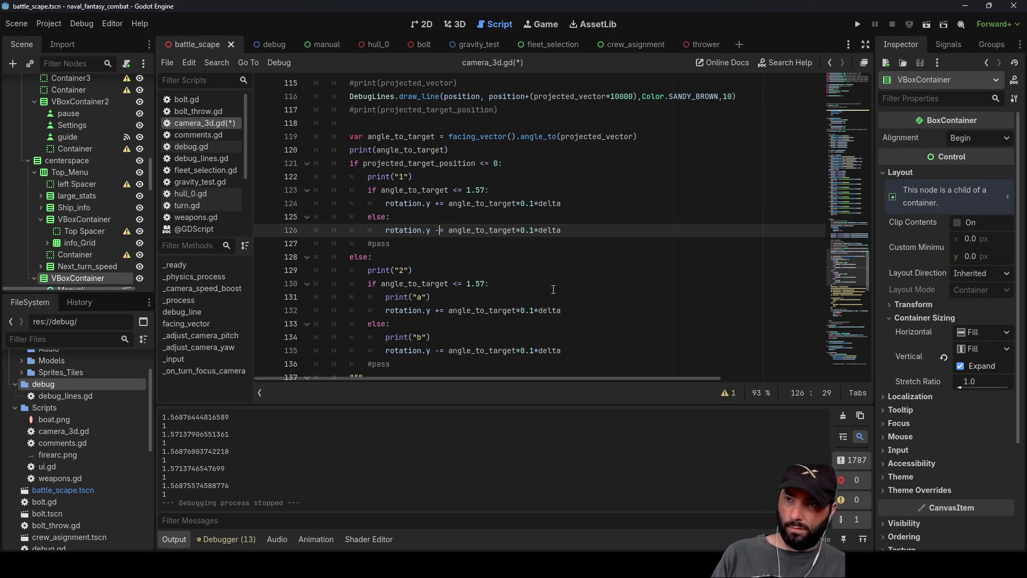
click(859, 24)
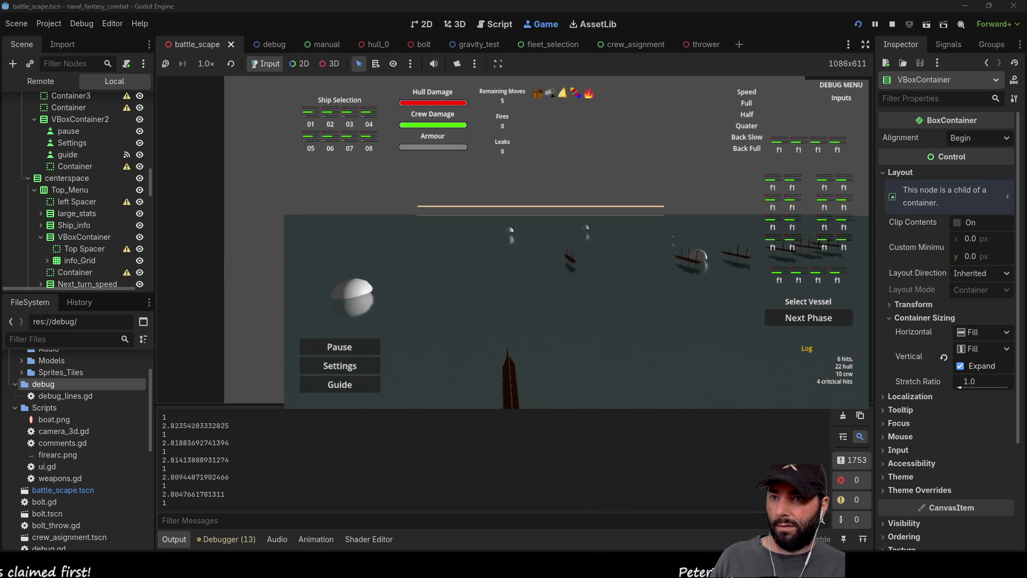
Stop the game with F8 after watching the camera turn
key(F8)
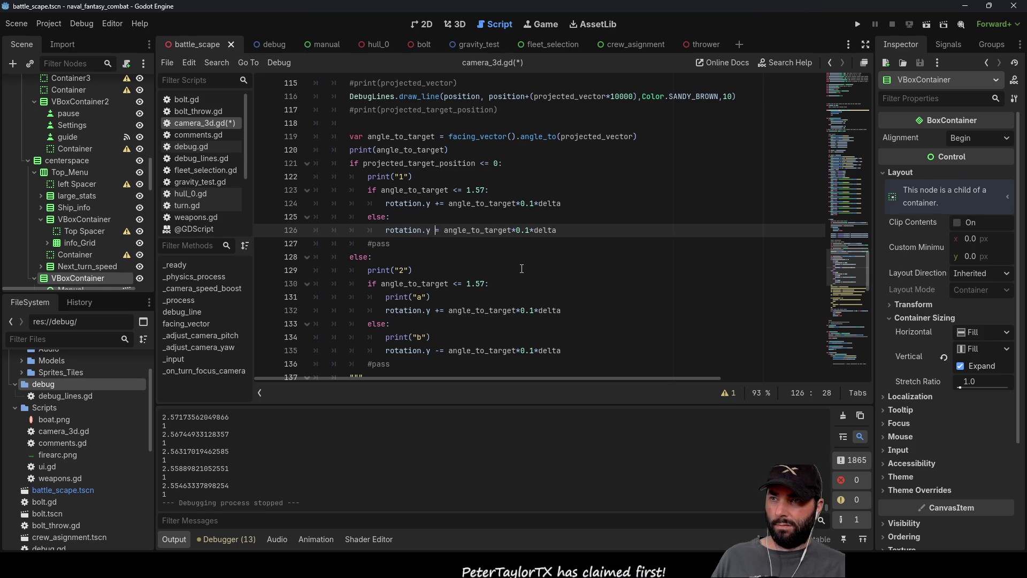
Switch lines 126 and 135 to += on rotation.y and launch the game
text(+)
key(Down)
key(Down)
key(Down)
key(Down)
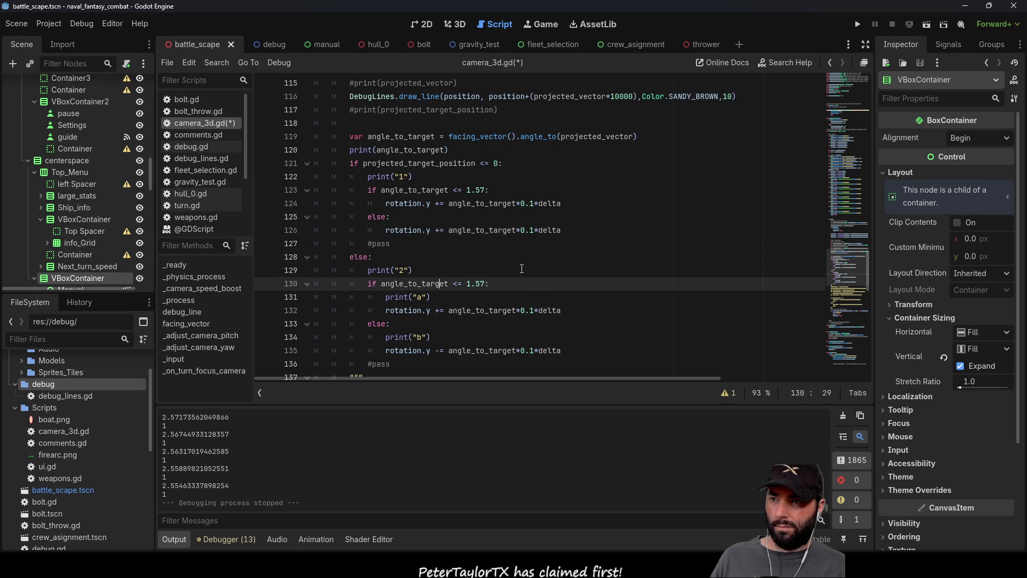
key(Up)
key(BackSpace)
text(+)
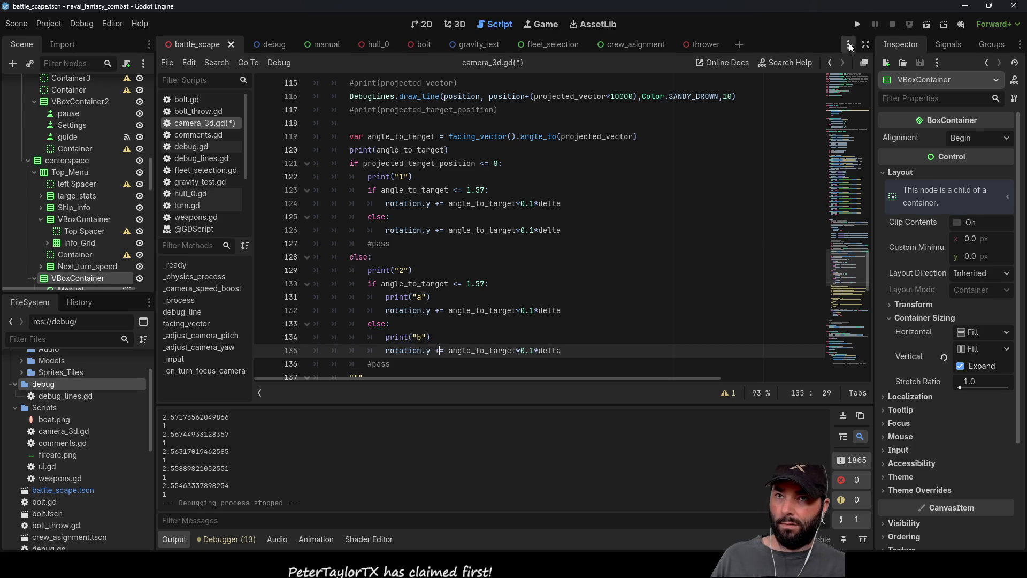
click(857, 24)
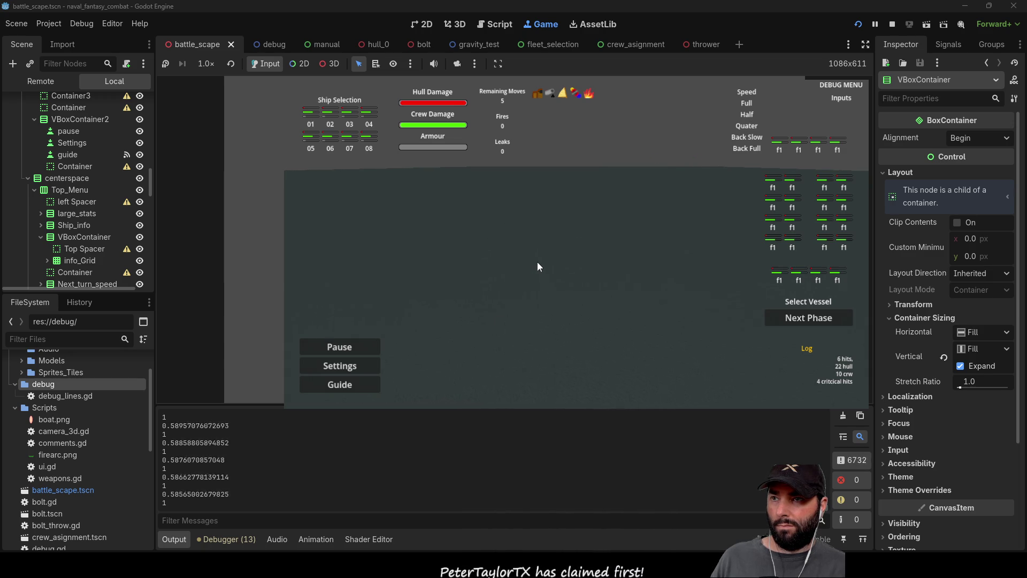
Test camera turning in the game view, then stop the run
click(583, 253)
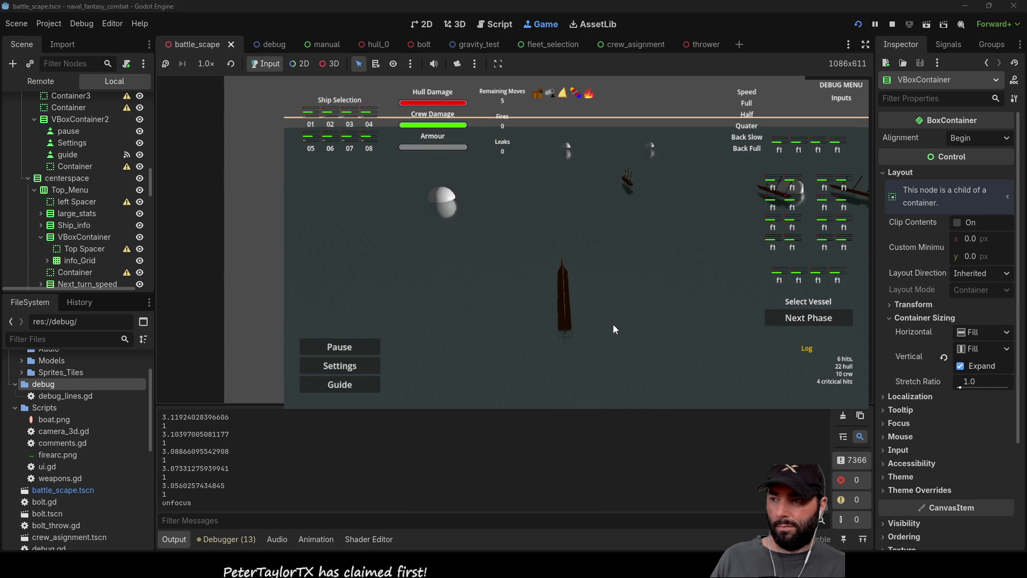
click(892, 24)
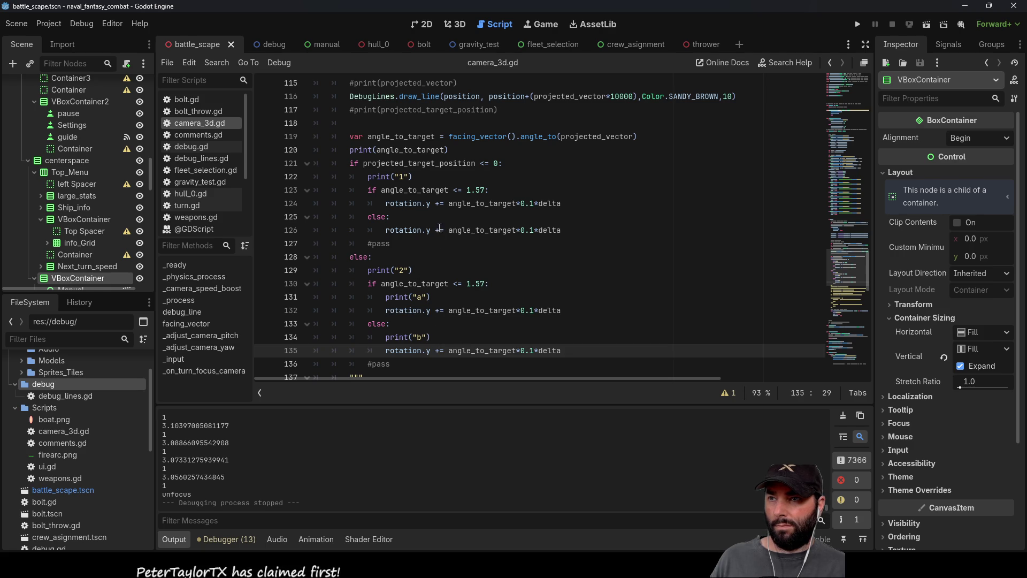
Change line 123's angle_to_target comparison from < to >
click(440, 228)
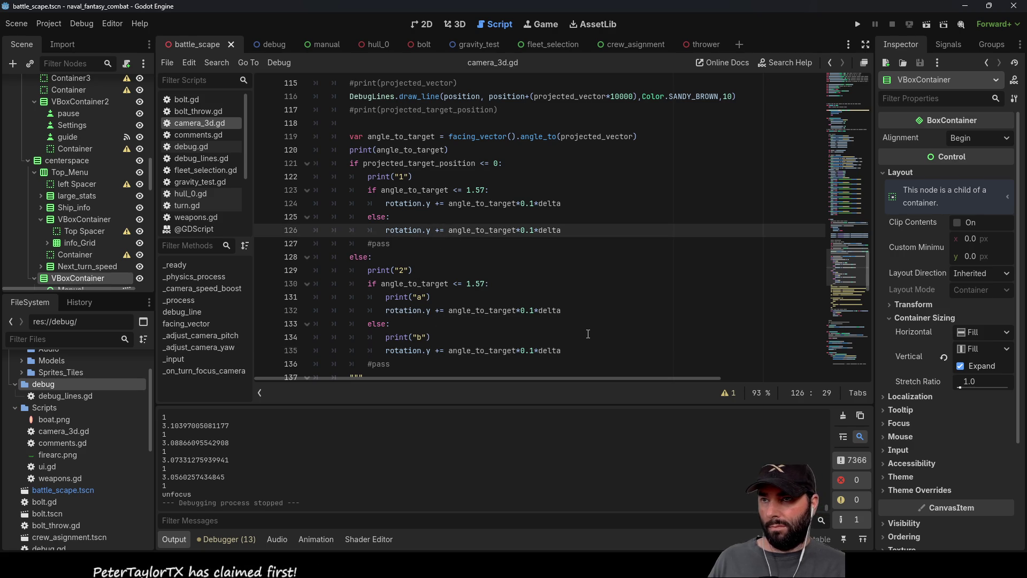
key(Up)
key(Up)
key(Up)
key(Right)
key(Right)
key(Right)
key(Right)
key(BackSpace)
text(>)
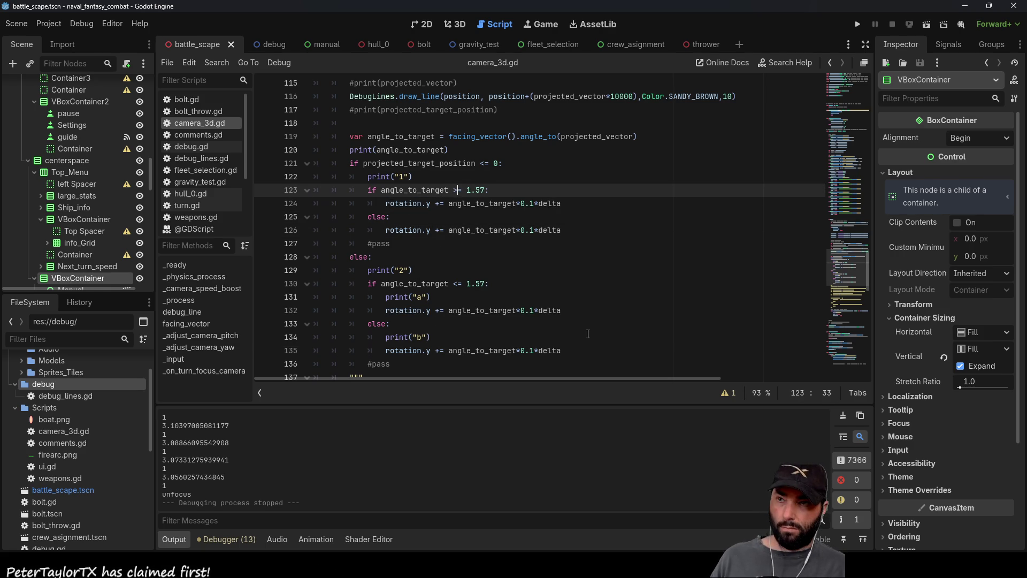
key(Down)
key(Down)
key(Down)
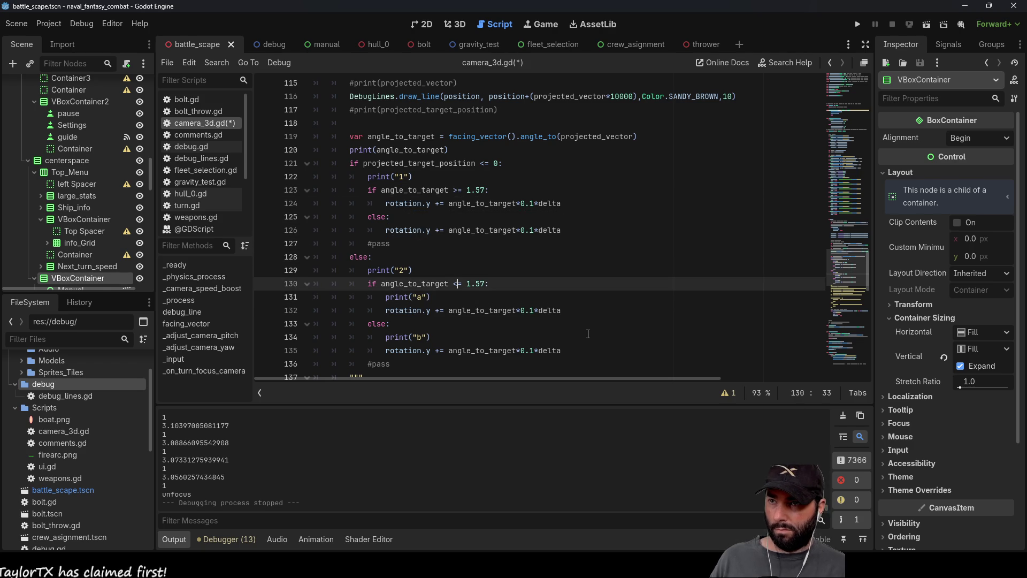
Retype the plus on line 124, review line 130, then switch to the Paint.NET sketch
key(Up)
key(Up)
key(Up)
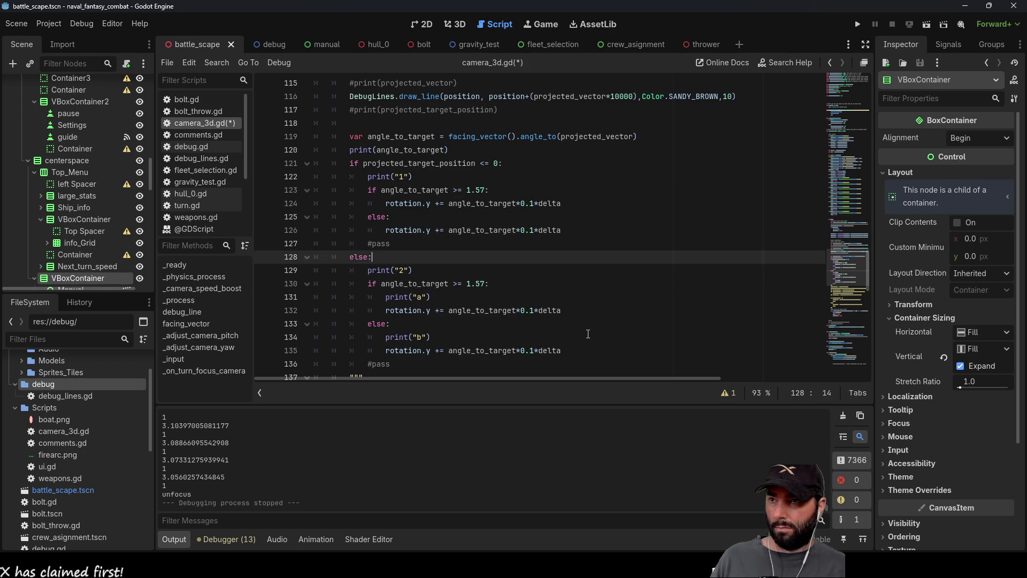
key(Down)
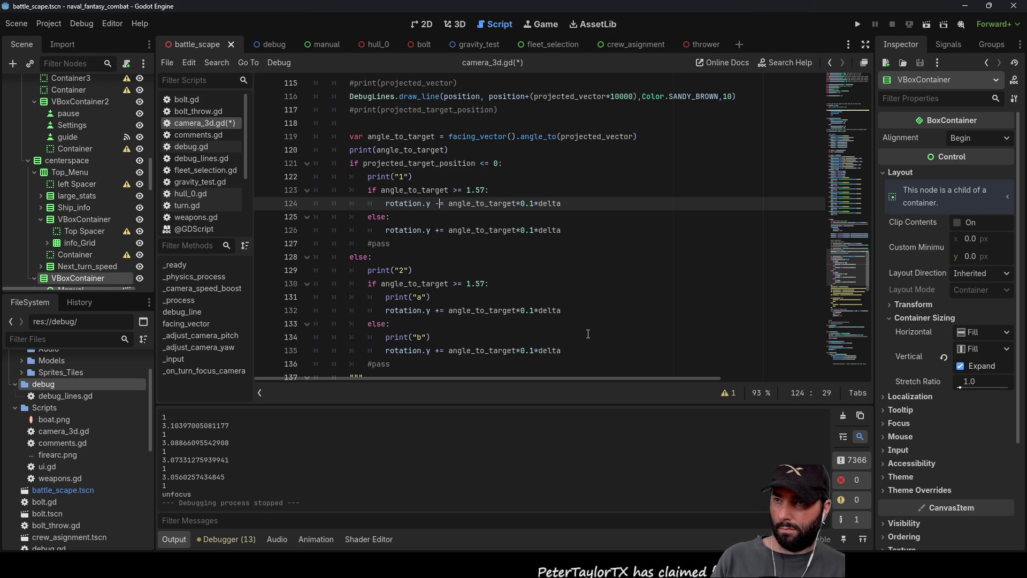
key(BackSpace)
text(+)
key(Up)
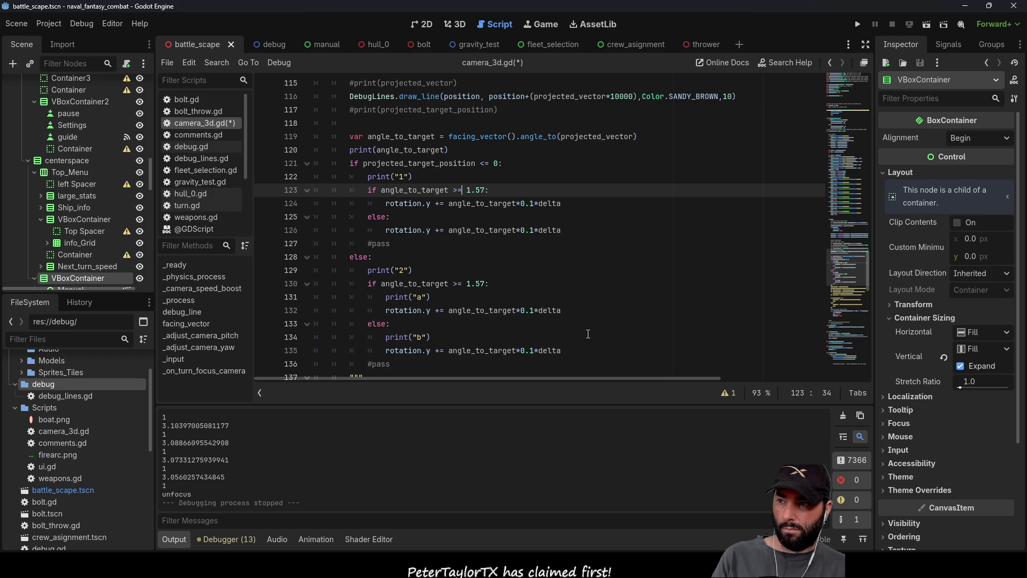
key(Down)
key(Down)
key(Down)
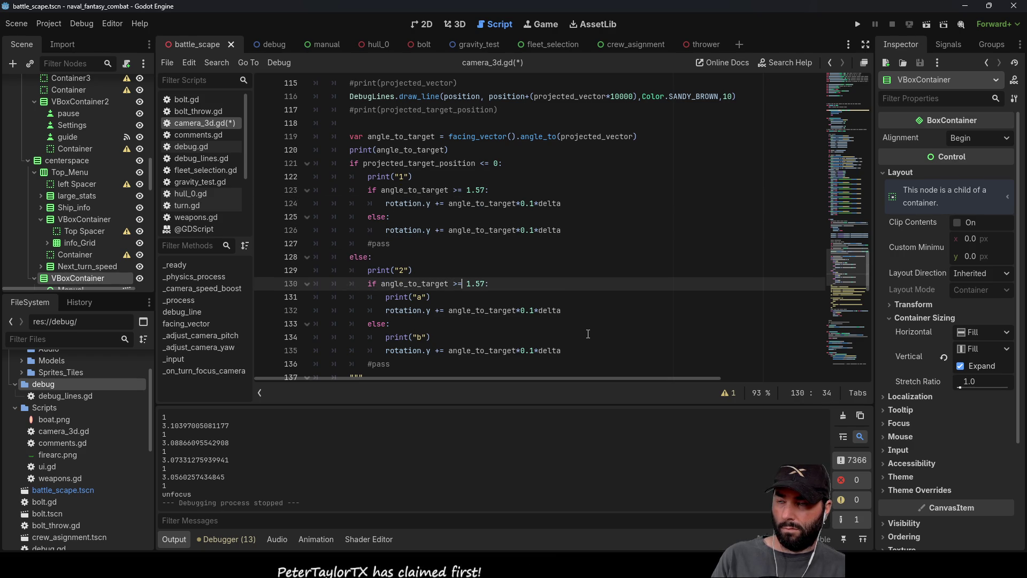
key(Down)
key(Down)
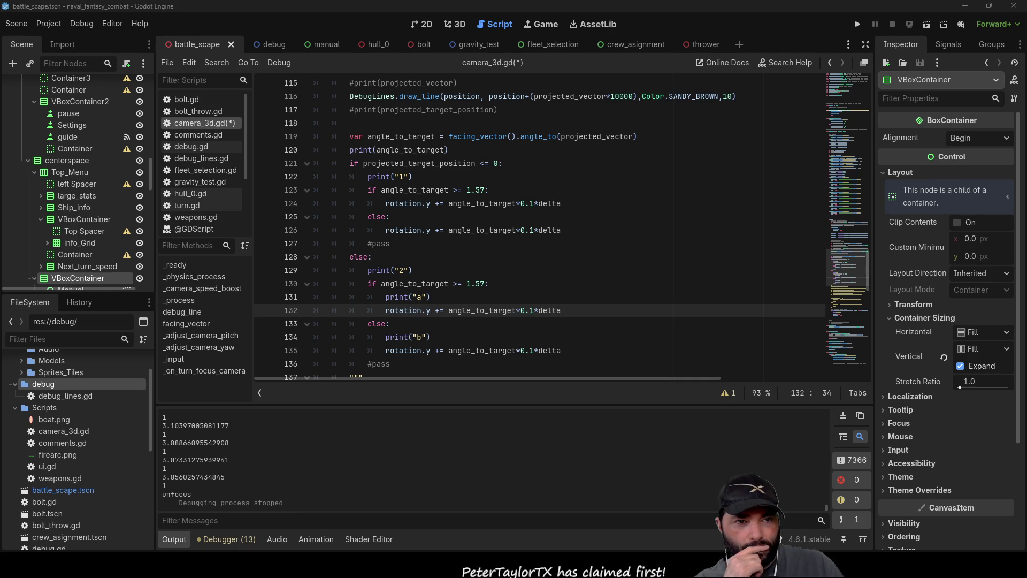
key(alt+Tab)
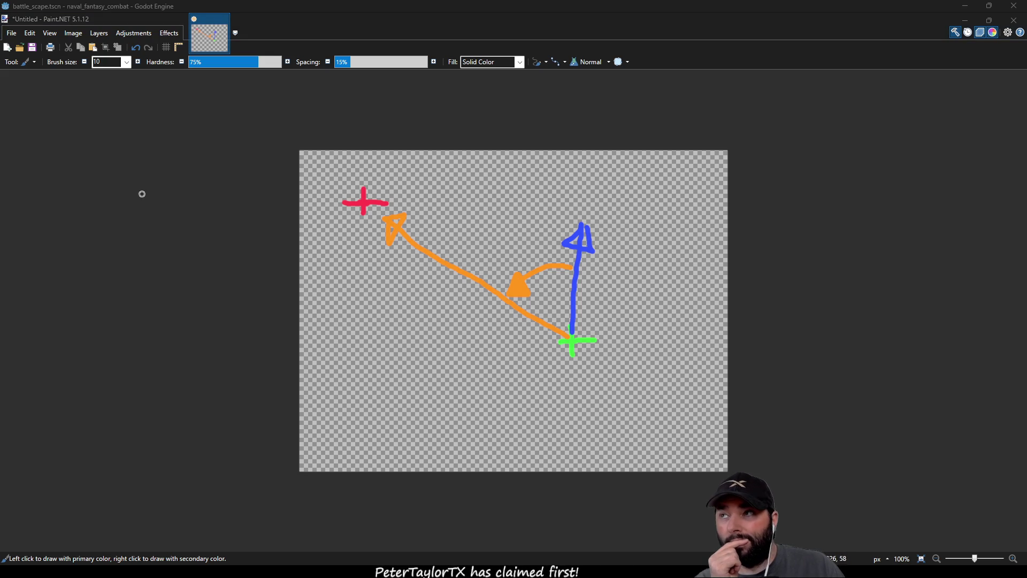
Try shifting the whole arrow sketch down-right, undoing the move and slight rotation
key(s)
drag(273, 145, 695, 450)
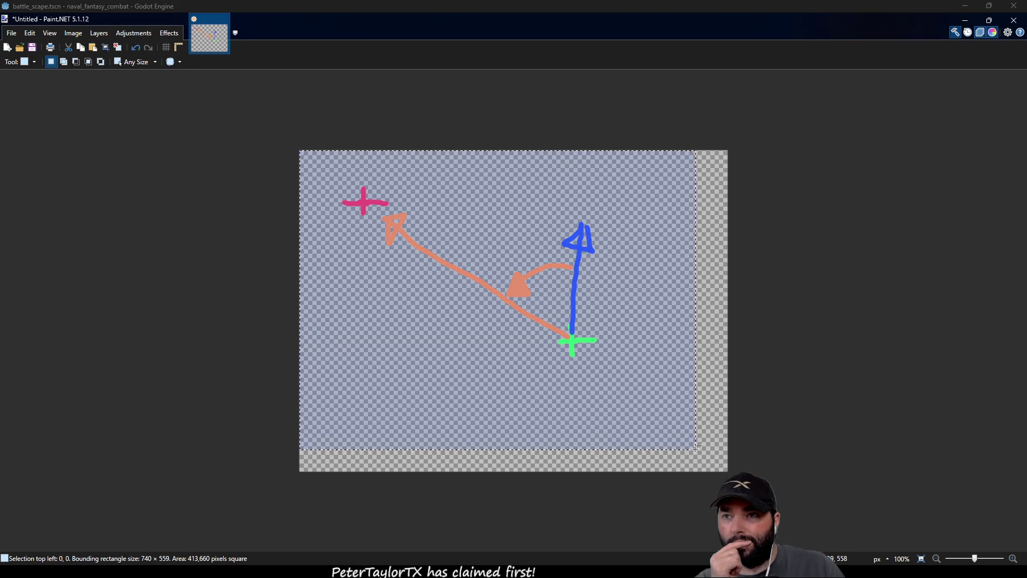
key(m)
drag(461, 209, 489, 270)
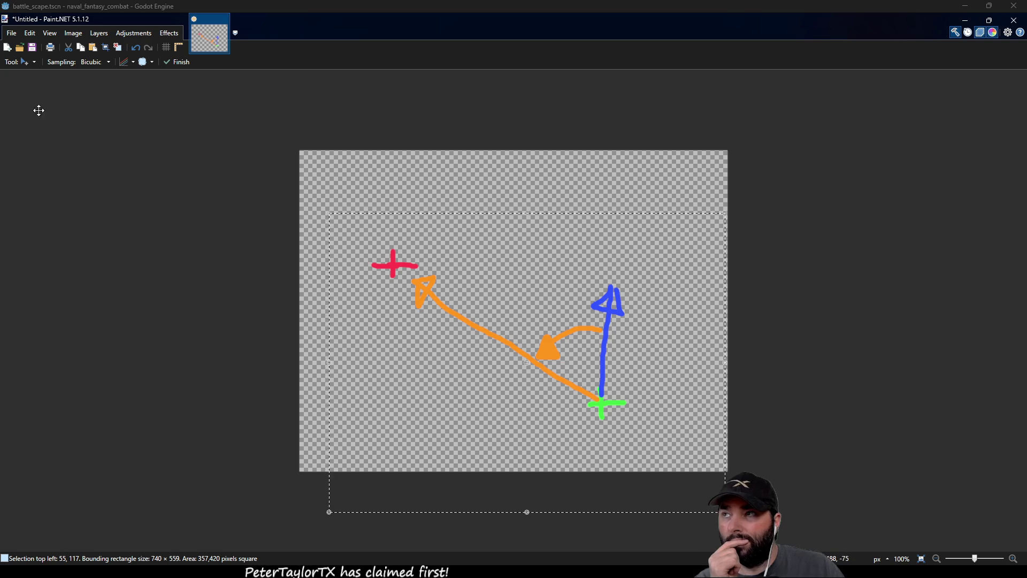
key(s)
click(627, 472)
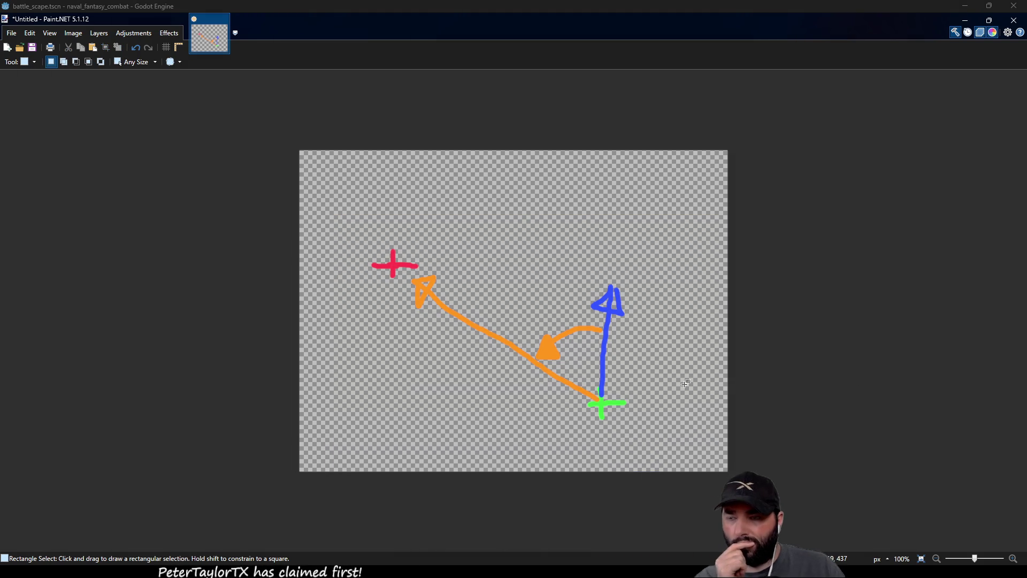
key(ctrl+z)
key(ctrl+z)
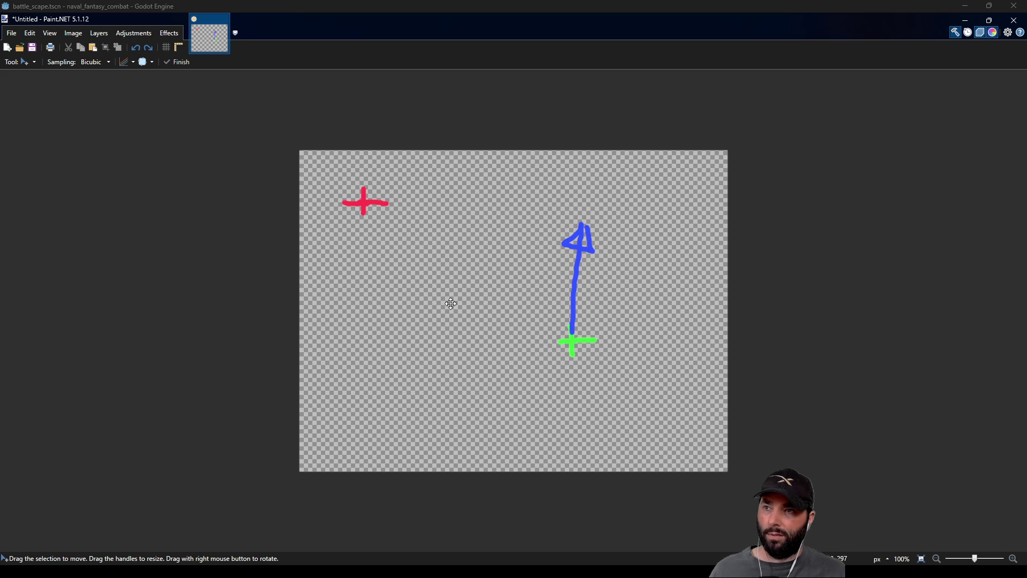
mouse_move(314, 162)
mouse_down()
mouse_move(549, 349)
mouse_move(327, 182)
mouse_up()
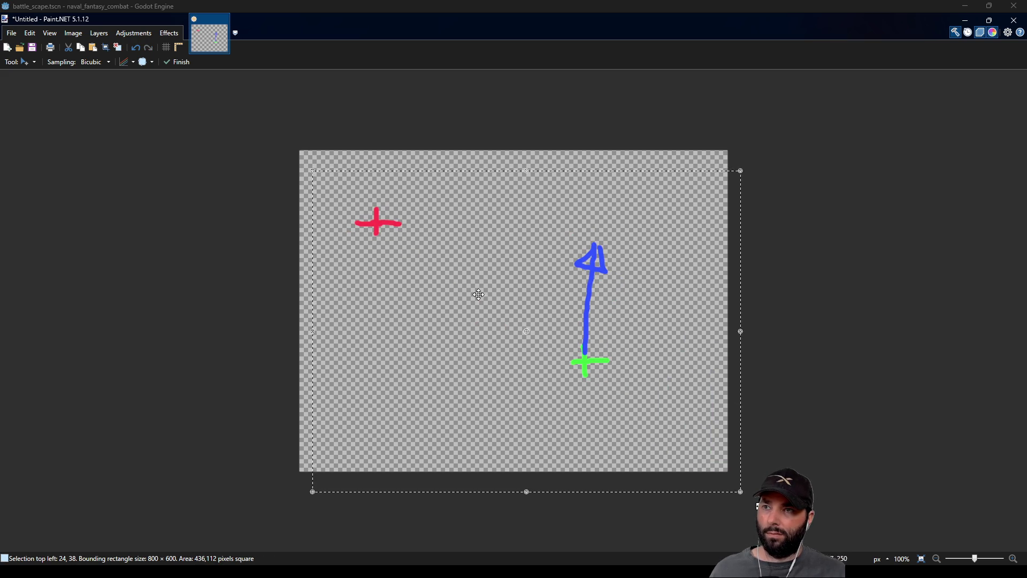
drag(534, 237, 535, 224)
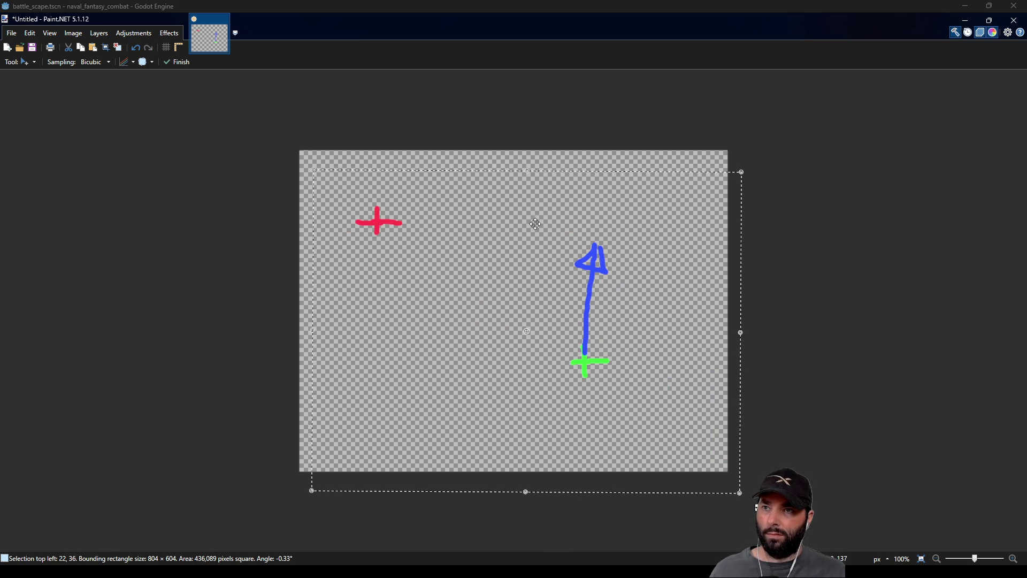
key(ctrl+z)
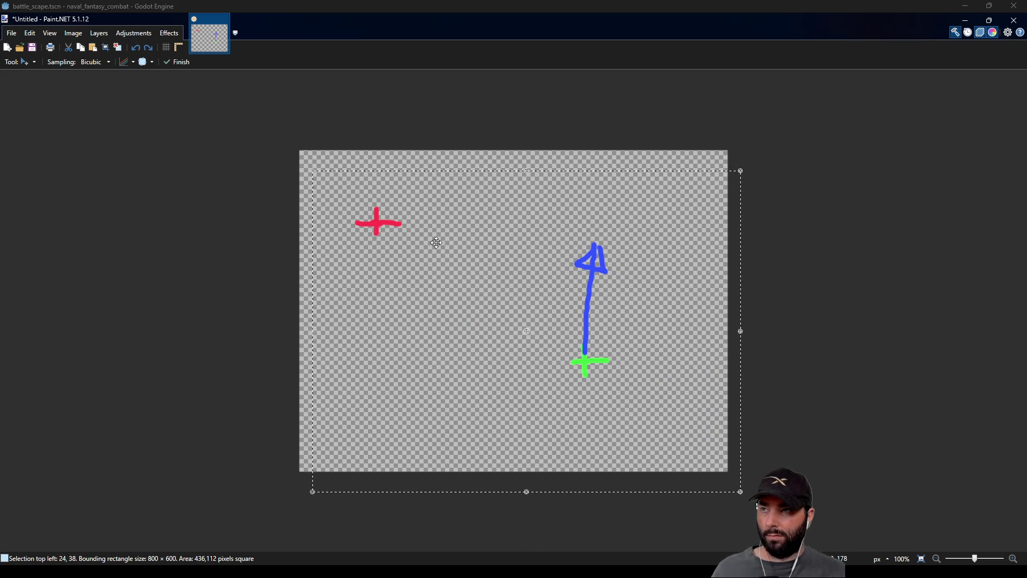
key(s)
click(479, 252)
Select the blue arrow and green cross, then step through undo and redo history
drag(539, 215, 647, 449)
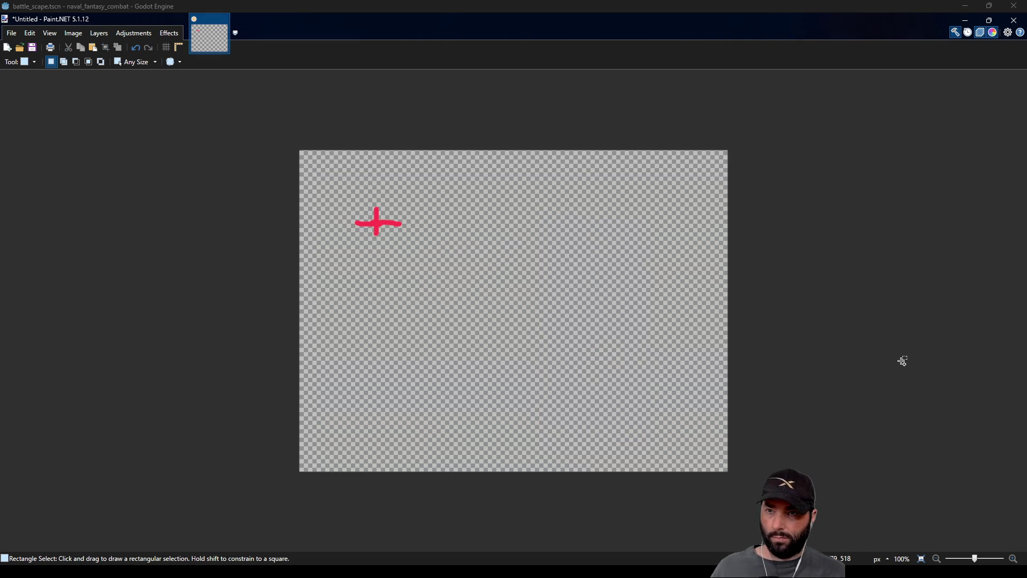
key(ctrl+v)
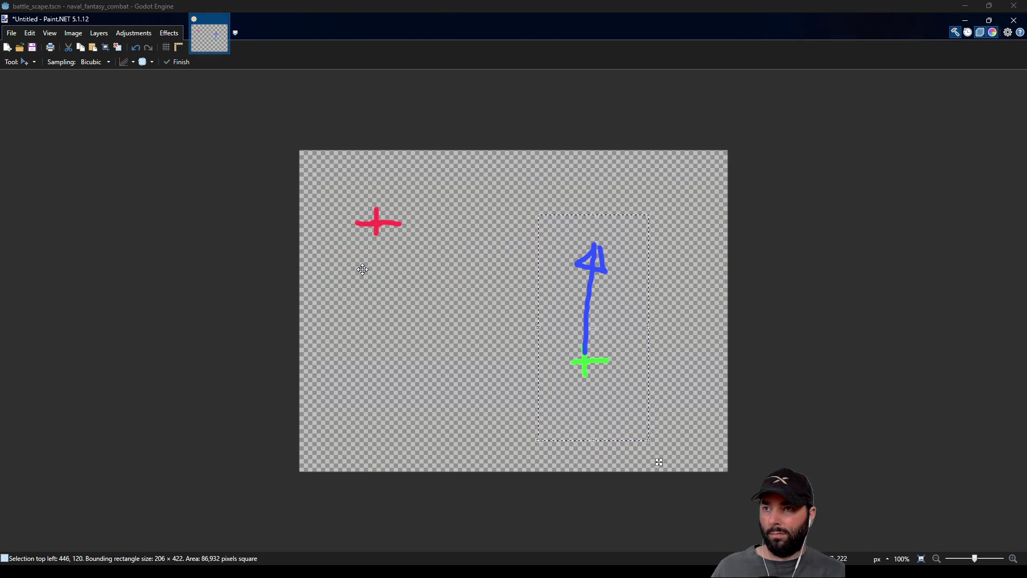
key(ctrl+d)
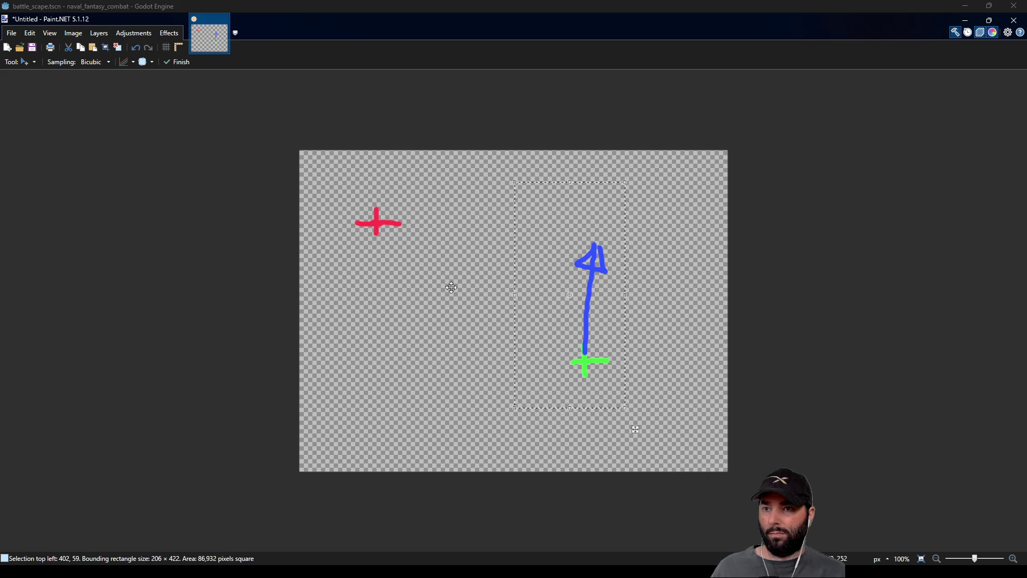
key(ctrl+z)
key(ctrl+y)
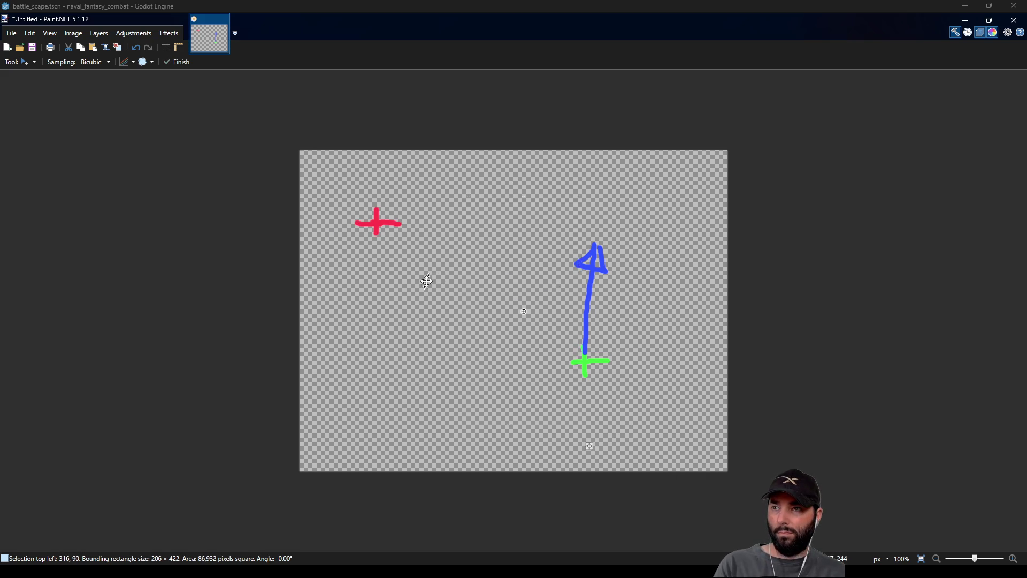
key(ctrl+z)
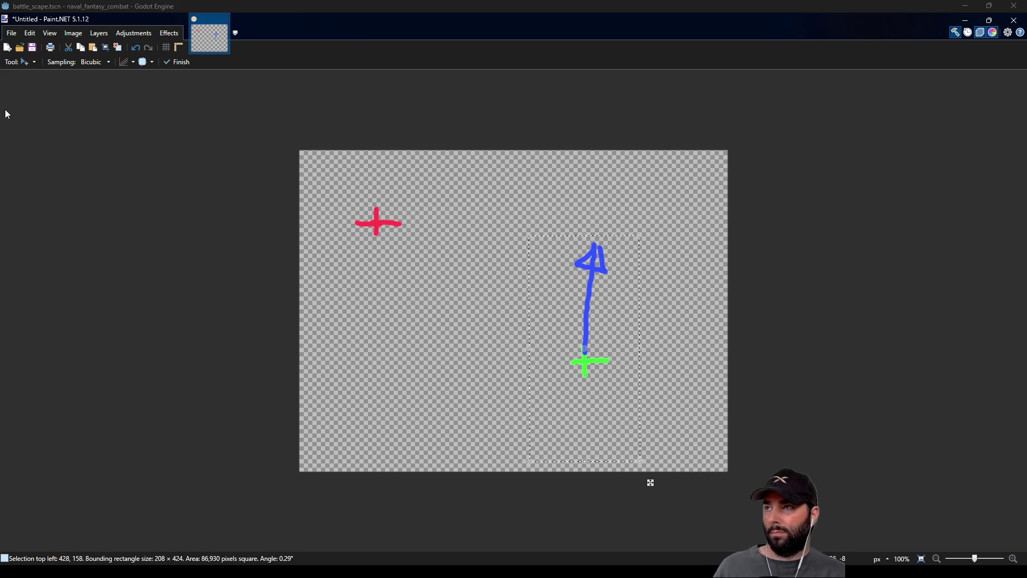
Move the red cross toward the canvas centre and commit it
key(s)
drag(334, 170, 442, 267)
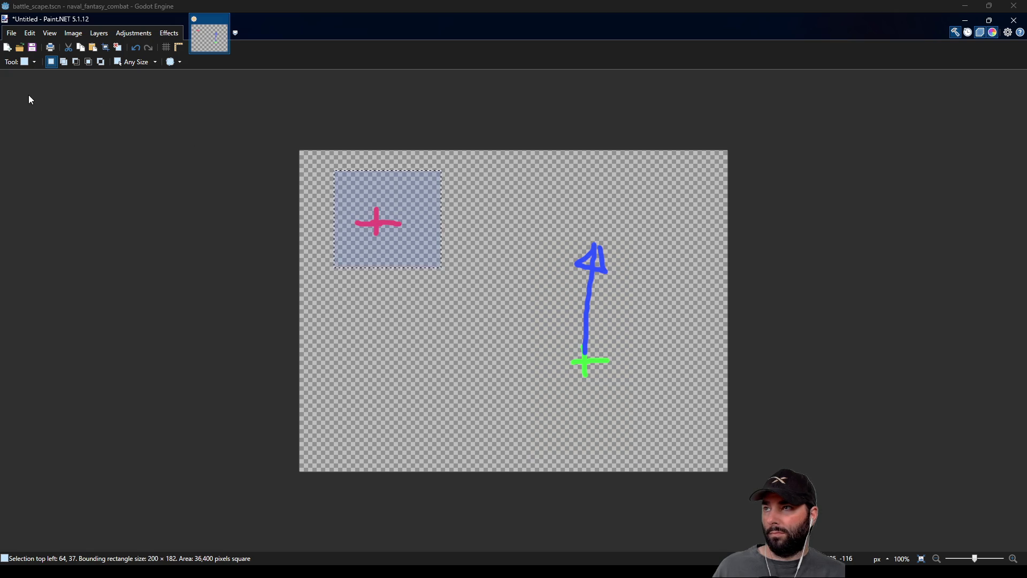
key(m)
mouse_move(399, 222)
mouse_down()
mouse_move(440, 358)
mouse_move(495, 351)
mouse_move(513, 331)
mouse_up()
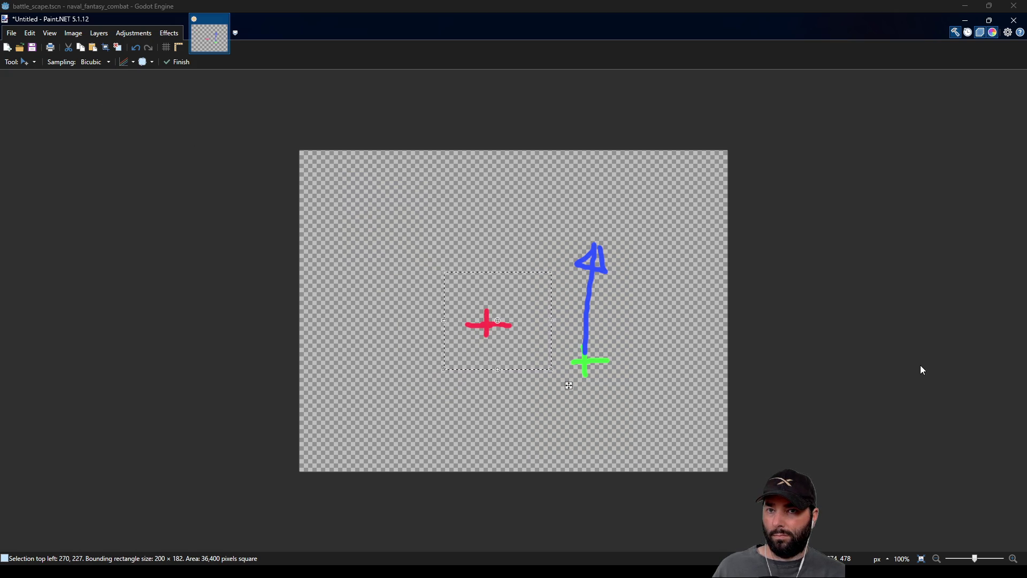
key(s)
click(489, 210)
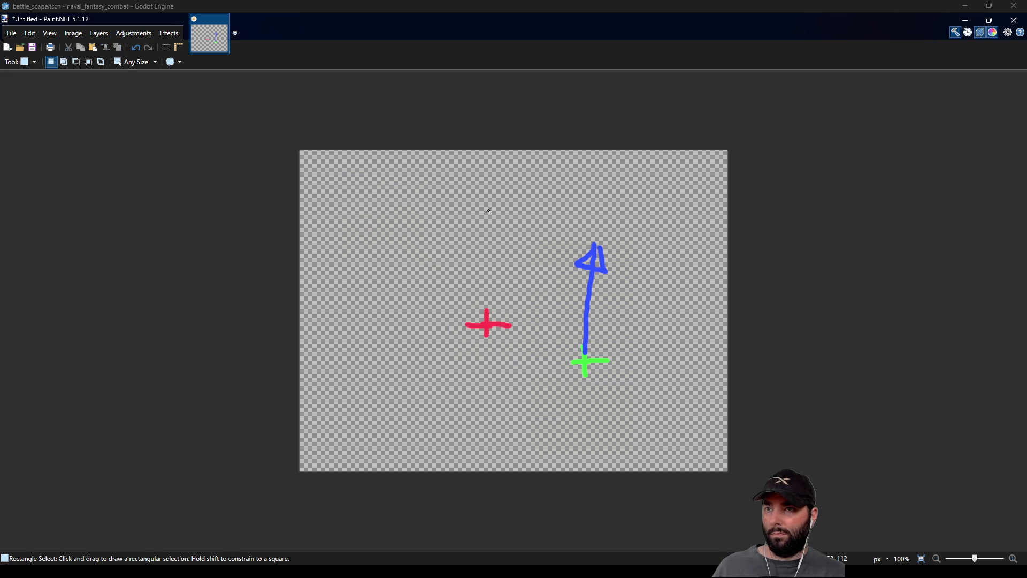
Move and rotate the blue arrow and green cross to about -65.89°
drag(535, 234, 641, 401)
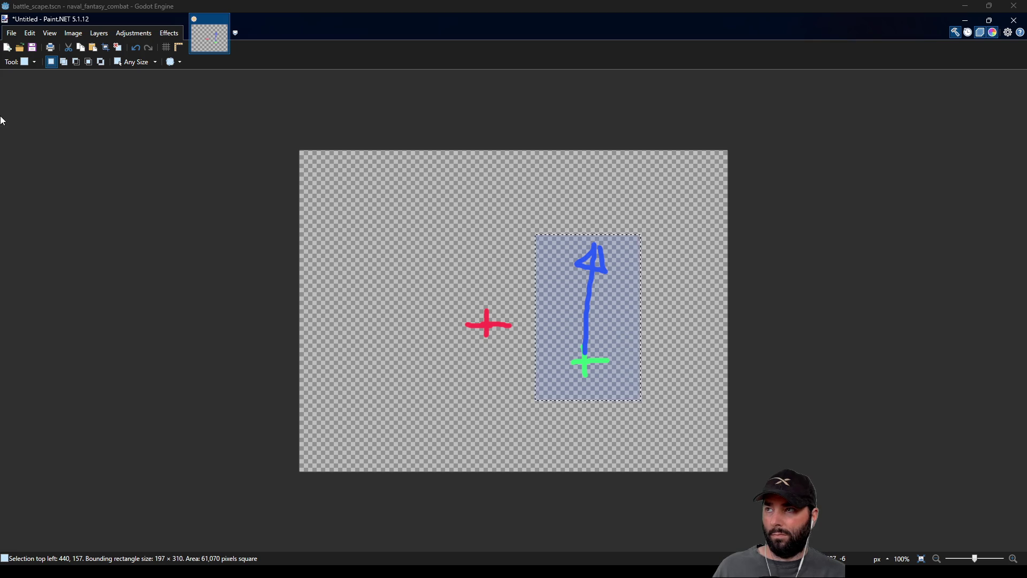
key(m)
drag(584, 300, 581, 222)
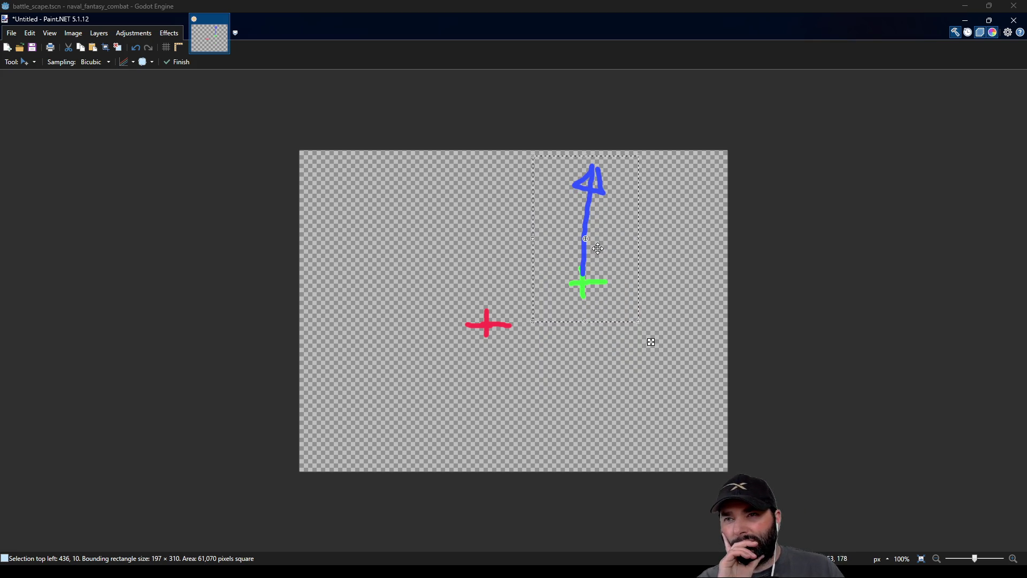
mouse_move(645, 333)
mouse_down()
mouse_move(663, 305)
mouse_move(663, 239)
mouse_move(603, 189)
mouse_move(627, 313)
mouse_up()
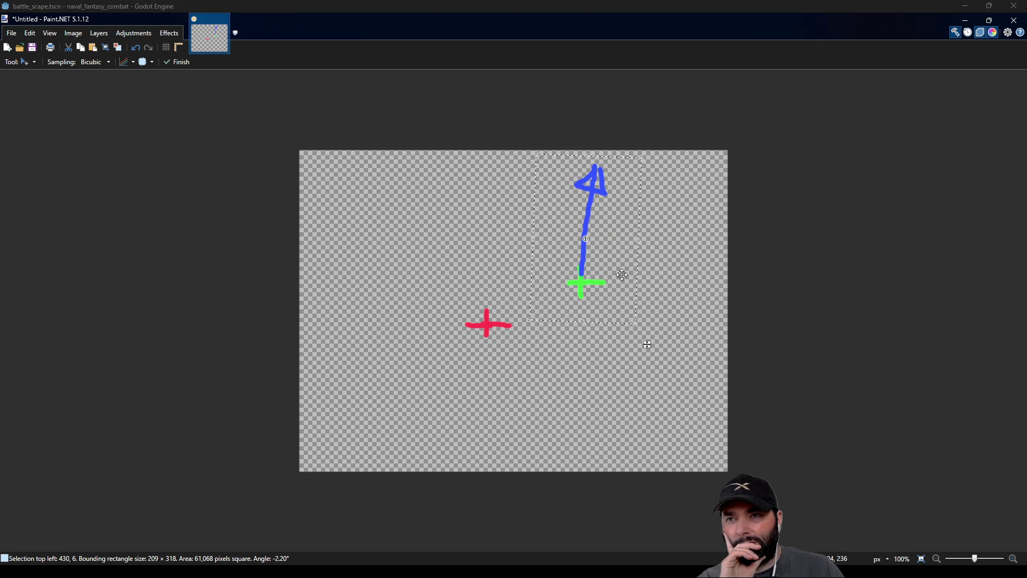
drag(615, 244, 608, 370)
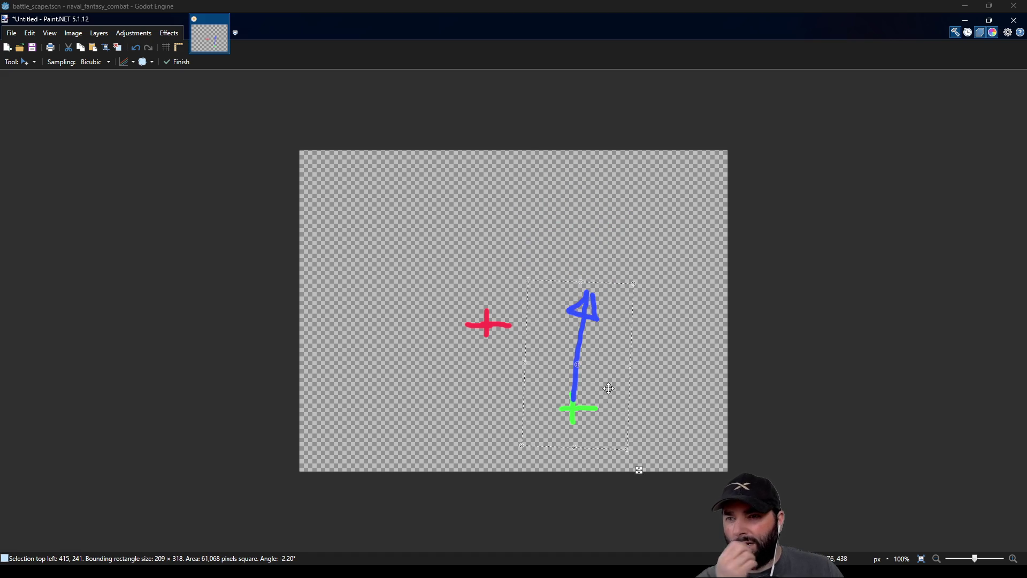
mouse_move(636, 455)
mouse_down()
mouse_move(667, 357)
mouse_move(651, 451)
mouse_move(681, 369)
mouse_move(546, 245)
mouse_move(509, 262)
mouse_up()
Rotate the blue arrow and green cross to point up-right above the red cross, then deselect
drag(607, 336, 613, 180)
mouse_move(654, 309)
mouse_down()
mouse_move(585, 321)
mouse_move(665, 305)
mouse_move(583, 126)
mouse_move(532, 156)
mouse_move(578, 154)
mouse_move(615, 195)
mouse_move(621, 187)
mouse_move(592, 151)
mouse_move(537, 149)
mouse_move(615, 213)
mouse_move(607, 251)
mouse_move(562, 147)
mouse_move(488, 190)
mouse_move(480, 277)
mouse_move(483, 224)
mouse_move(544, 170)
mouse_move(612, 223)
mouse_move(557, 165)
mouse_move(513, 236)
mouse_move(579, 273)
mouse_move(651, 201)
mouse_move(562, 144)
mouse_move(595, 188)
mouse_up()
mouse_move(582, 258)
mouse_down()
mouse_move(522, 220)
mouse_move(564, 183)
mouse_move(555, 179)
mouse_move(530, 214)
mouse_move(535, 254)
mouse_move(570, 284)
mouse_move(612, 280)
mouse_move(633, 126)
mouse_move(569, 130)
mouse_move(600, 138)
mouse_move(590, 137)
mouse_up()
drag(590, 187, 604, 171)
mouse_move(676, 211)
mouse_down()
mouse_move(679, 224)
mouse_move(667, 167)
mouse_move(675, 222)
mouse_move(677, 160)
mouse_move(669, 230)
mouse_move(649, 268)
mouse_move(546, 268)
mouse_move(477, 238)
mouse_move(543, 241)
mouse_move(665, 214)
mouse_move(663, 239)
mouse_up()
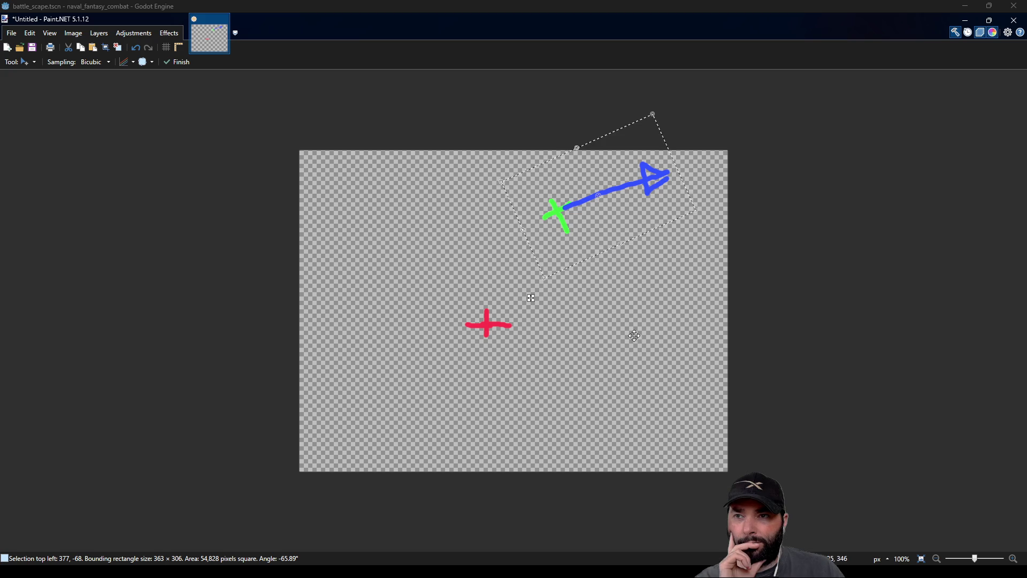
key(s)
key(ctrl+d)
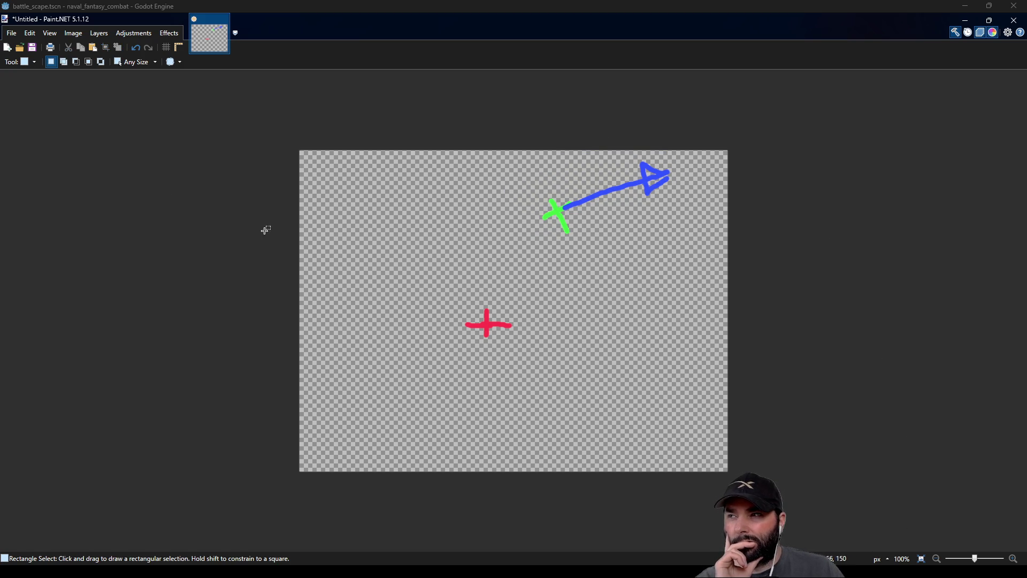
Brush an orange arrow from green to red cross, an orange curved hook, and a bent red arrow
key(b)
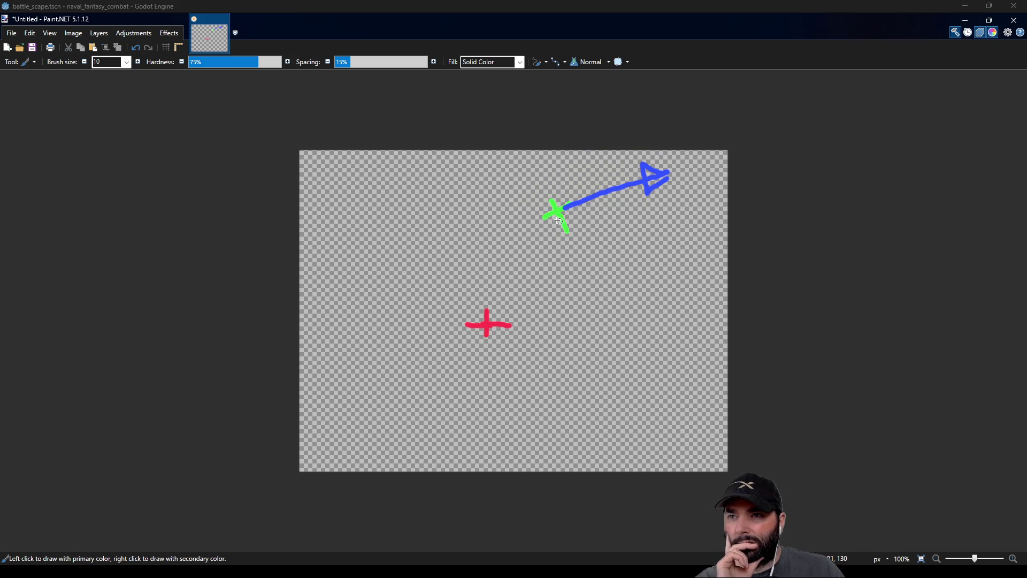
drag(557, 218, 516, 289)
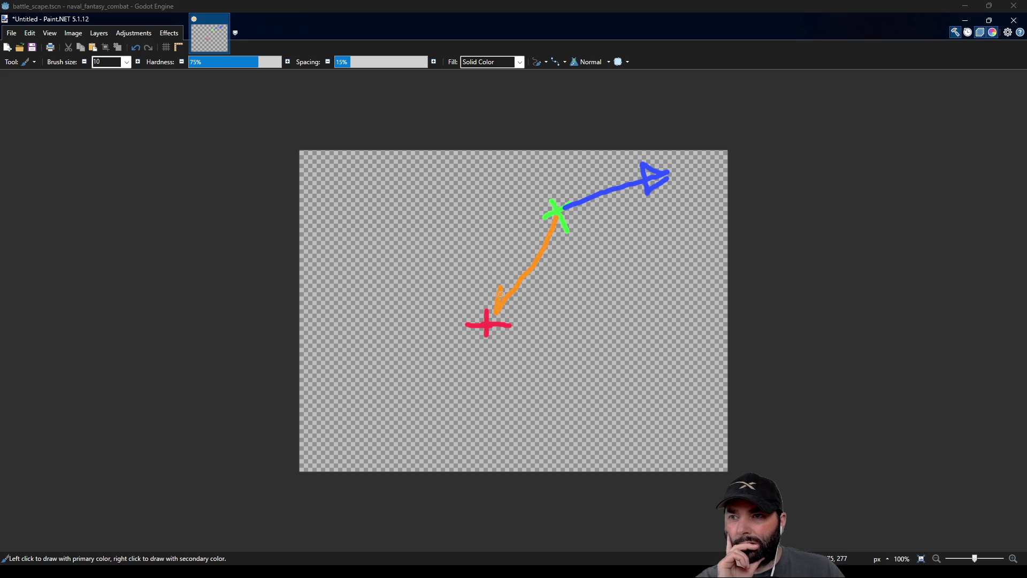
mouse_move(557, 249)
mouse_down()
mouse_move(594, 260)
mouse_move(613, 214)
mouse_up()
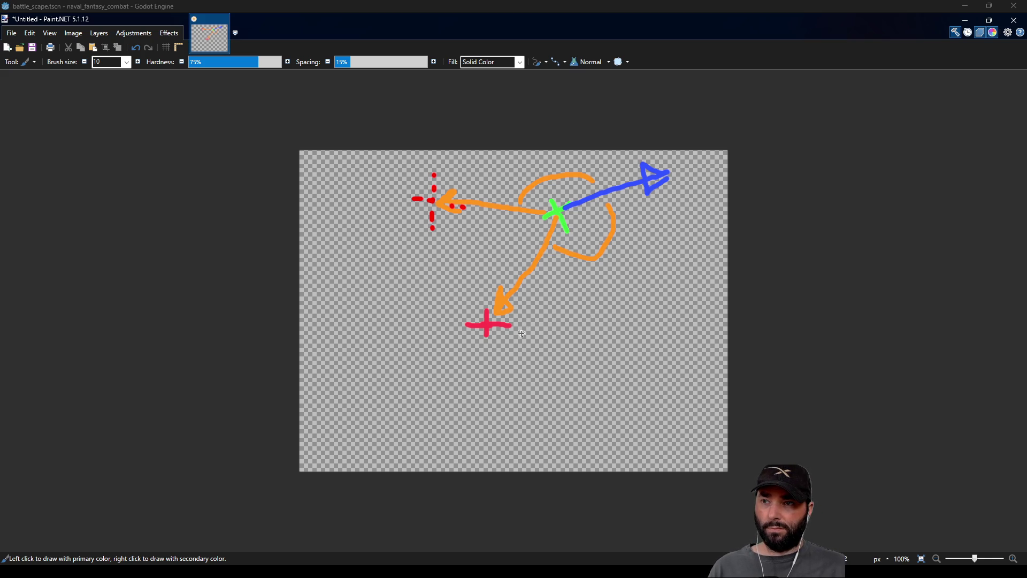
mouse_move(522, 328)
mouse_down()
mouse_move(557, 327)
mouse_move(558, 271)
mouse_up()
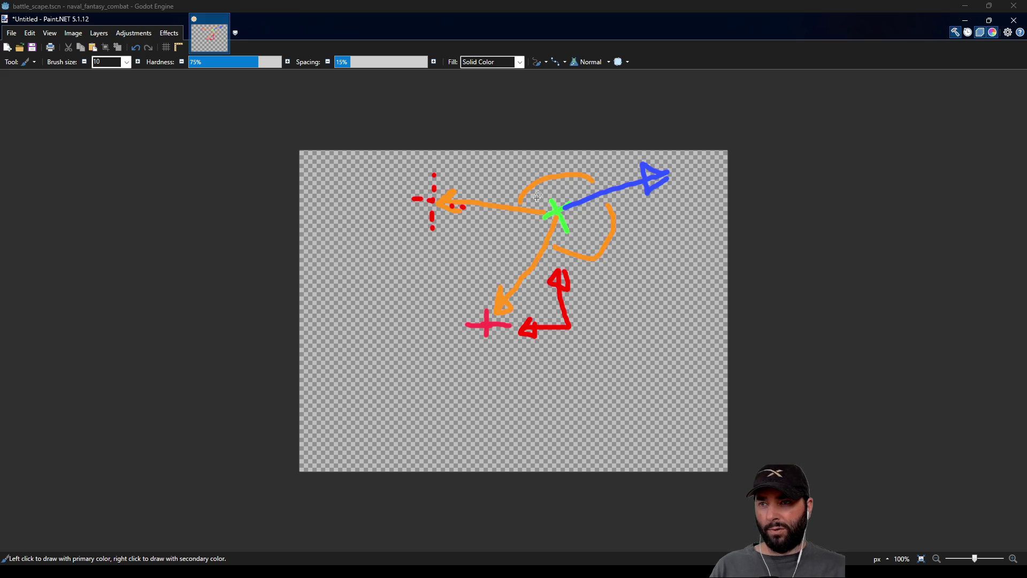
Draw red vertical and horizontal axis lines through the pink cross
drag(488, 257, 485, 232)
drag(487, 358, 487, 403)
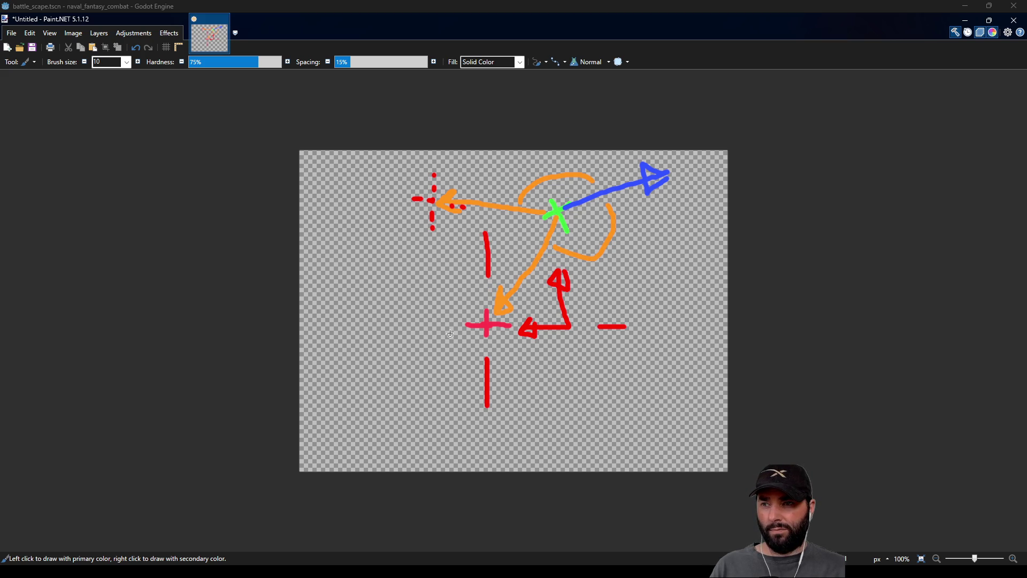
drag(457, 326, 394, 325)
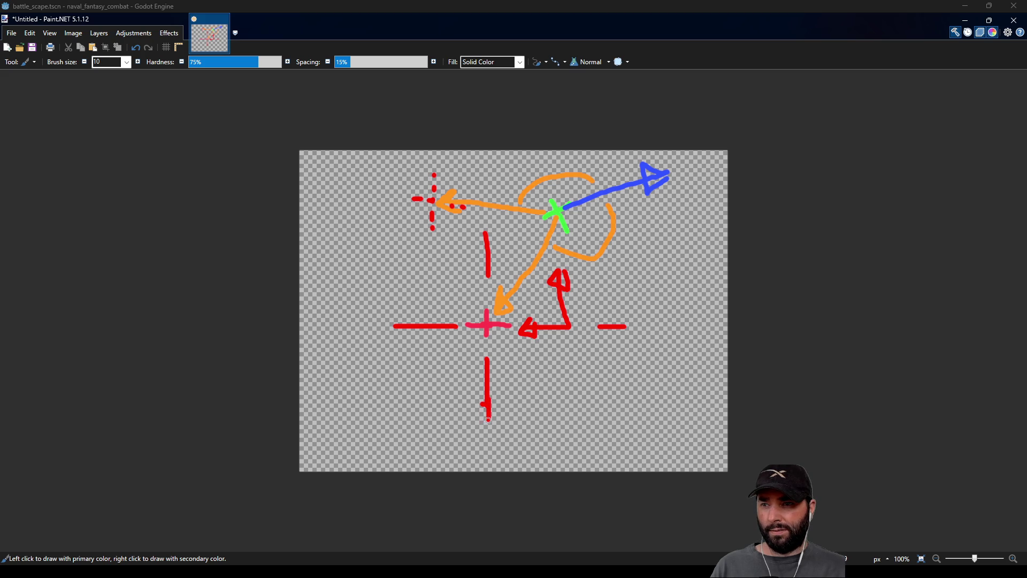
Draw a small red loop in each of the four quadrants, closing the upper-right one into a circle
drag(607, 273, 635, 286)
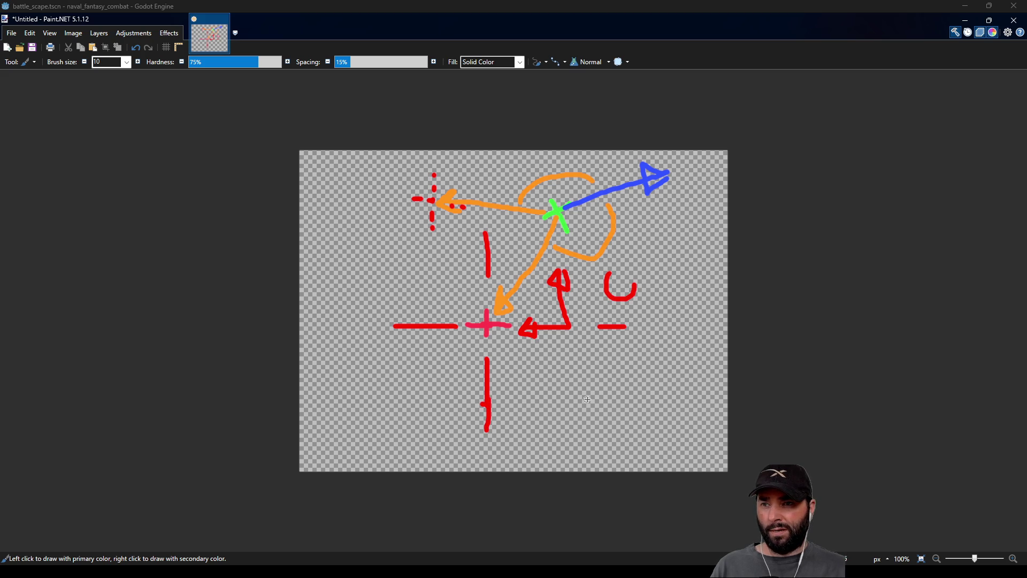
drag(587, 400, 574, 386)
mouse_move(399, 385)
mouse_down()
mouse_move(403, 411)
mouse_move(429, 382)
mouse_up()
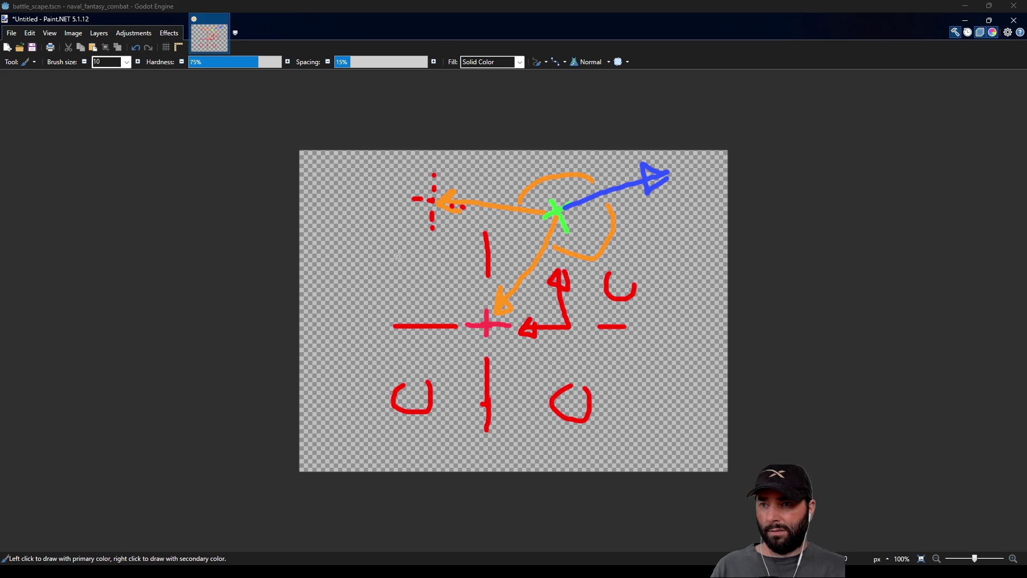
drag(398, 258, 396, 257)
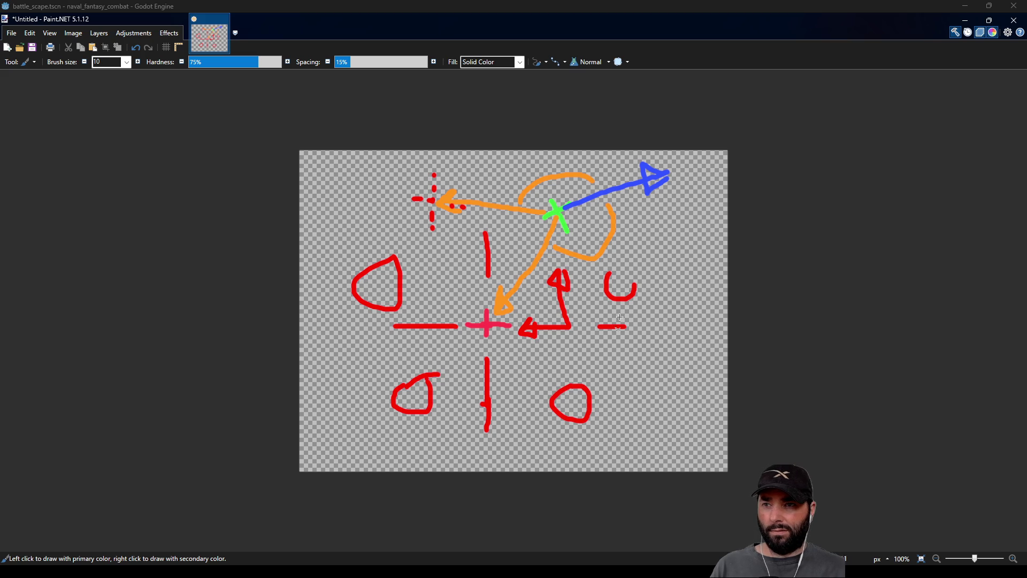
drag(610, 275, 635, 292)
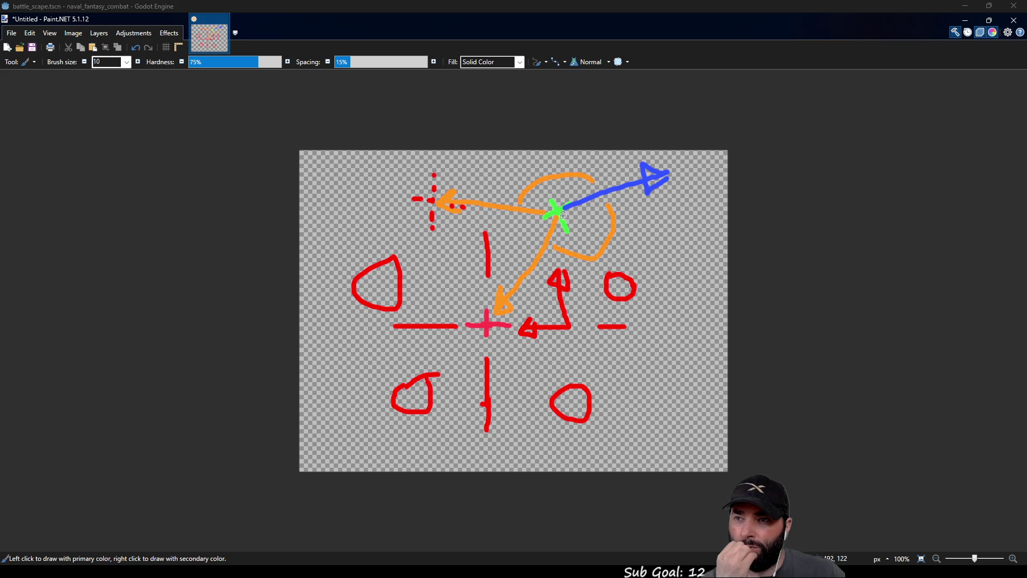
Draw a tall narrow red shape on the left and a red triangle at the upper left
mouse_move(327, 286)
mouse_down()
mouse_move(361, 398)
mouse_move(318, 368)
mouse_move(357, 399)
mouse_up()
drag(309, 221, 396, 221)
mouse_move(313, 215)
mouse_down()
mouse_move(321, 170)
mouse_move(397, 221)
mouse_up()
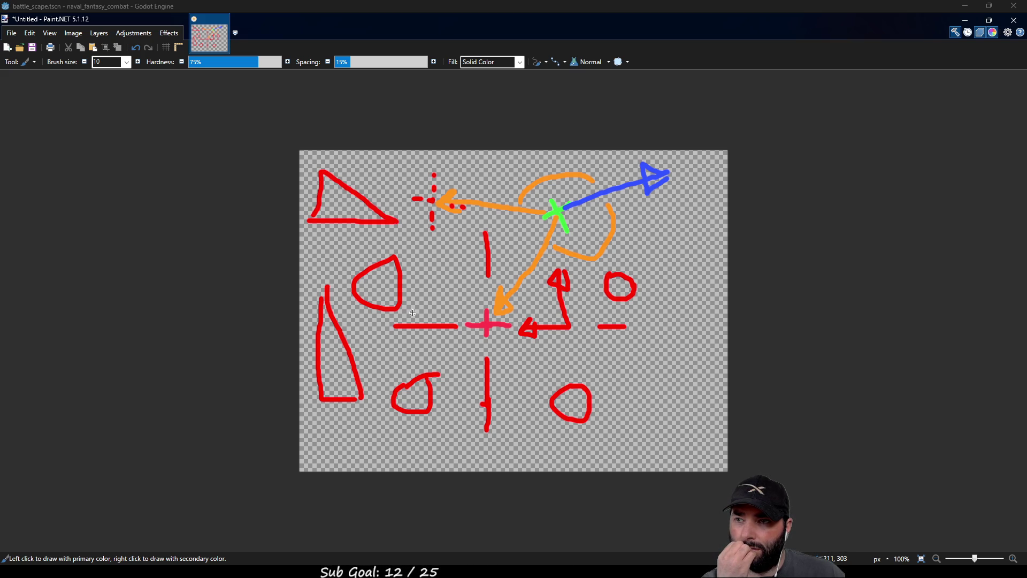
Add a small red plus sign, a short tick, and a red slash across the green cross
mouse_move(414, 302)
mouse_down()
mouse_move(413, 314)
mouse_move(424, 308)
mouse_up()
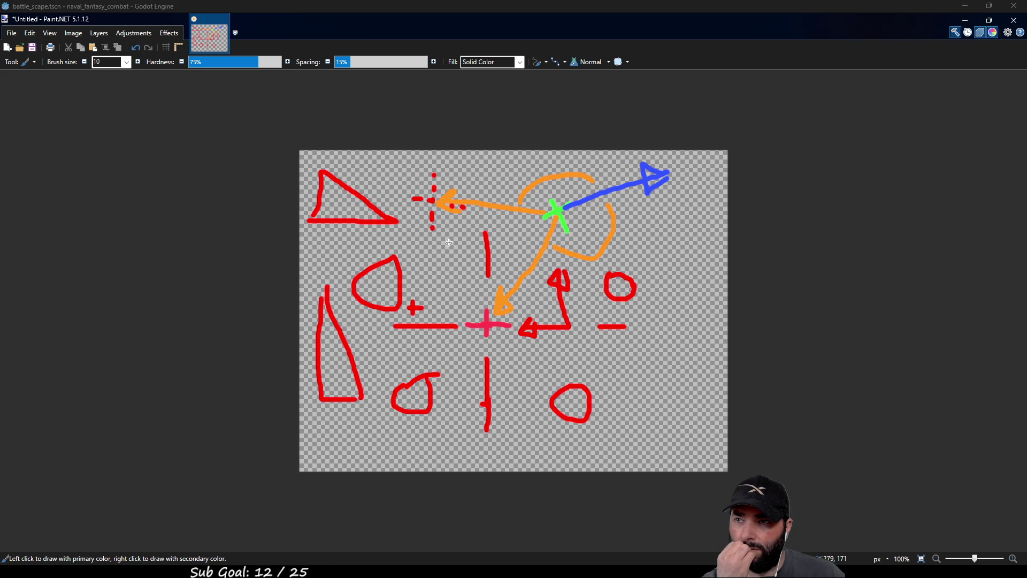
drag(459, 236, 457, 251)
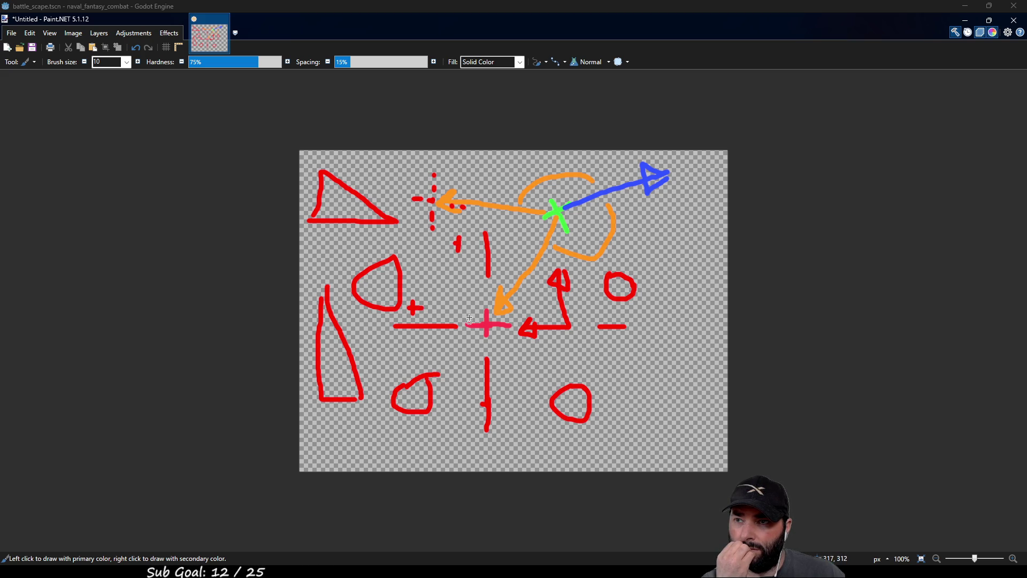
drag(479, 319, 402, 223)
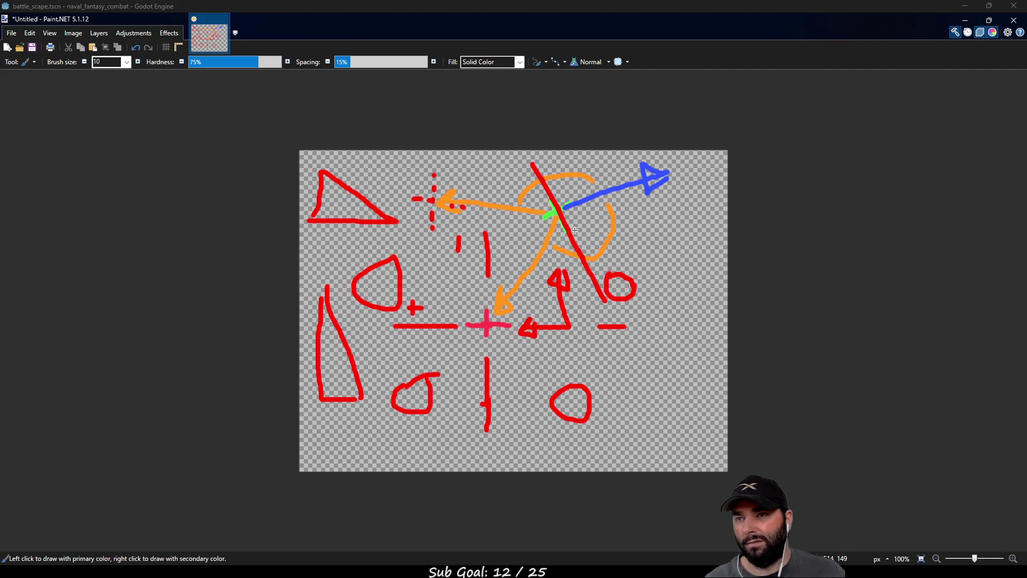
Undo the red slash, try a light-green stroke over the green cross, then undo that too
key(ctrl+z)
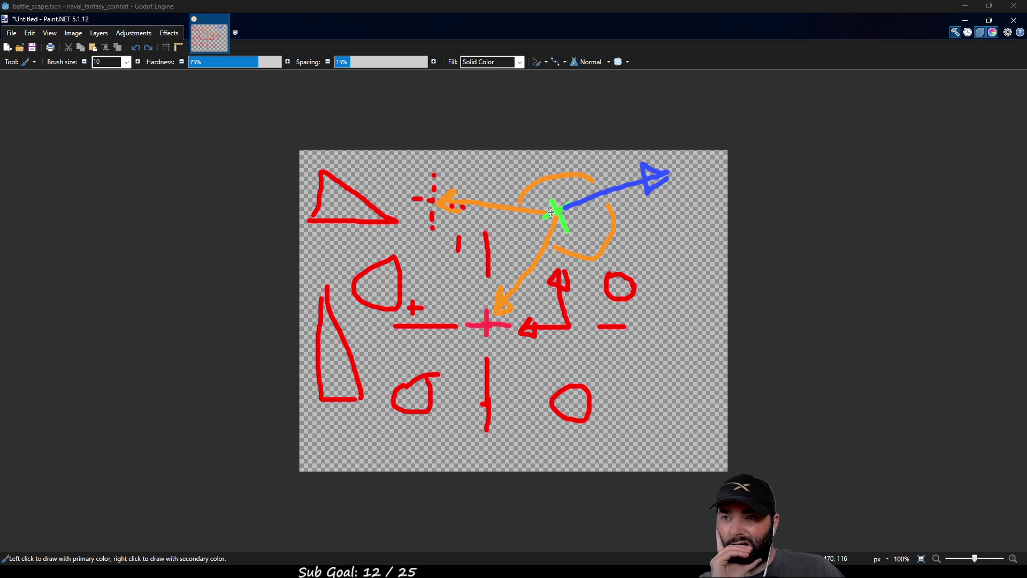
drag(520, 193, 620, 245)
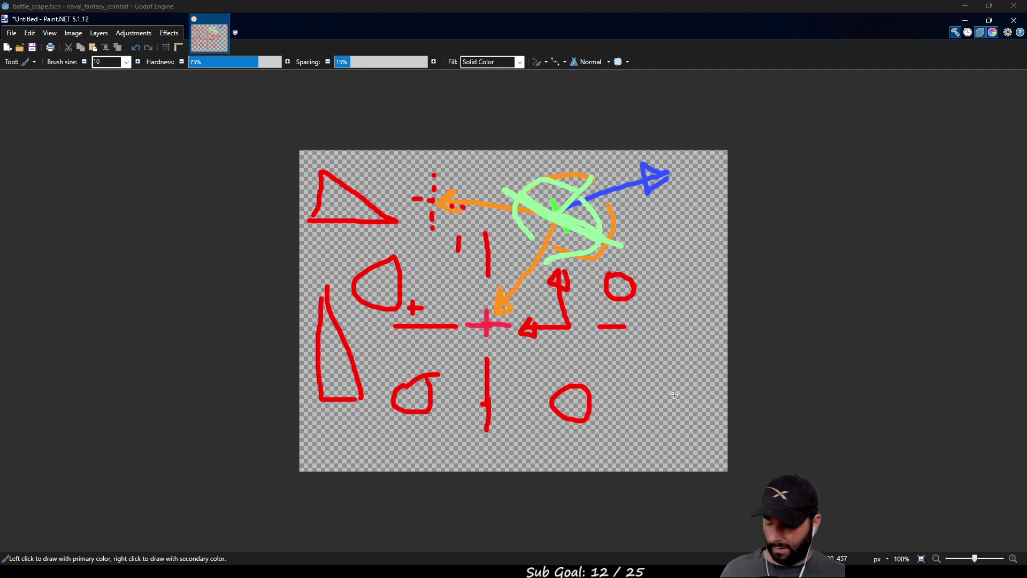
key(ctrl+z)
key(ctrl+z)
key(ctrl+z)
key(ctrl+z)
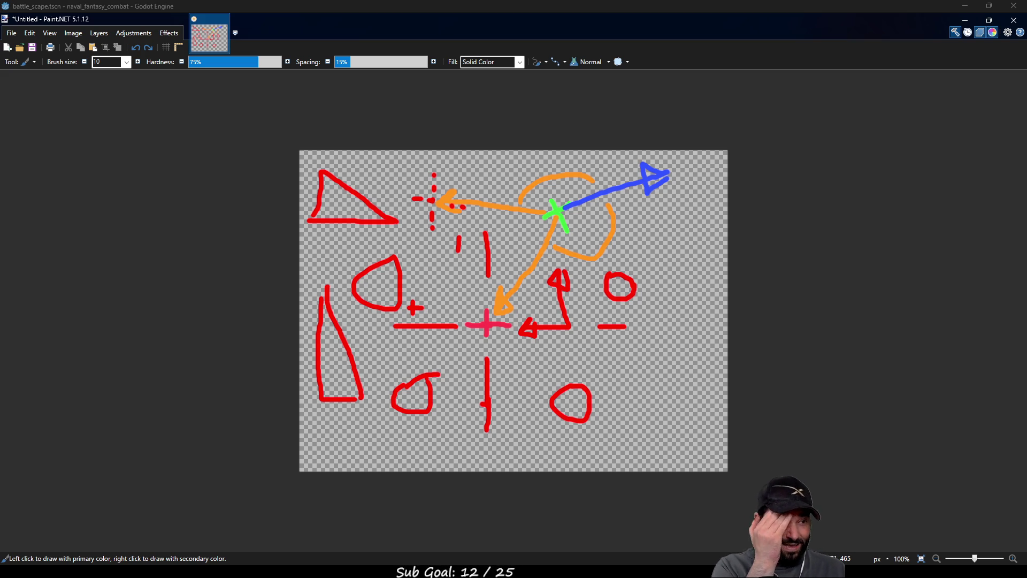
Switch from Paint.NET back to the Godot editor showing camera_3d.gd
key(alt+Tab)
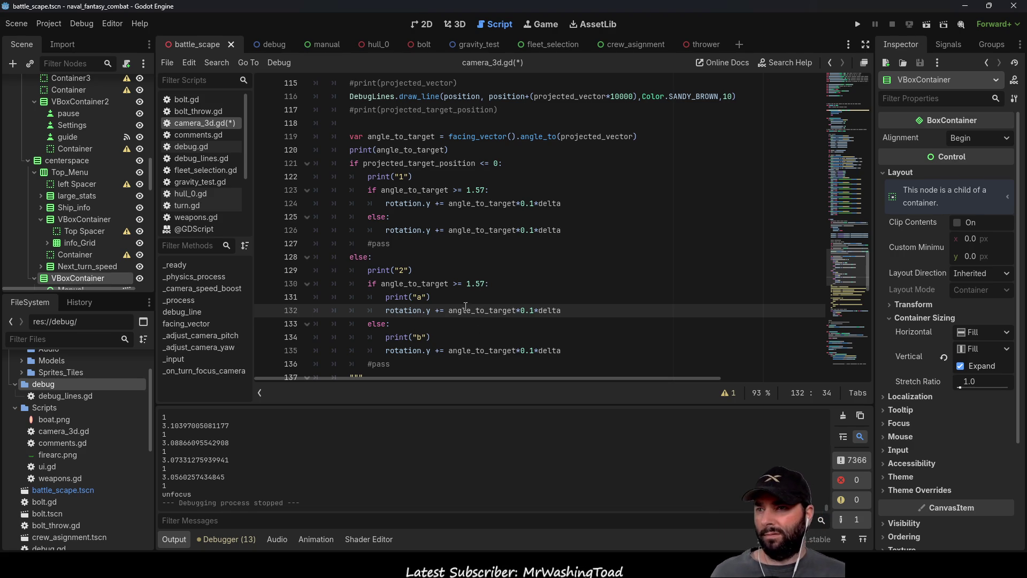
Scroll camera_3d.gd to the angle_to_target turning branches around lines 114–136
scroll(487, 312, down, 2)
scroll(487, 312, up, 4)
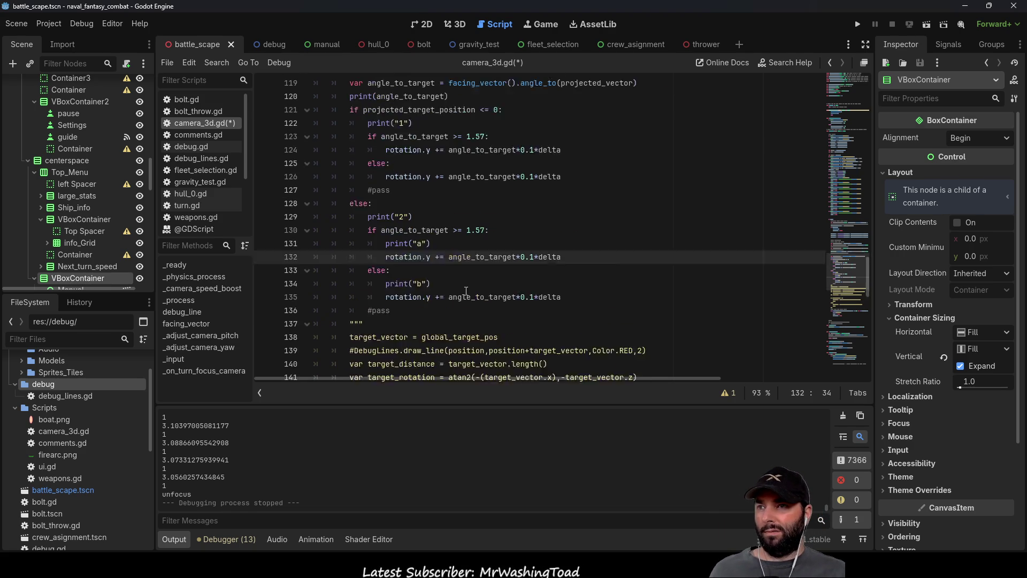
scroll(468, 295, up, 7)
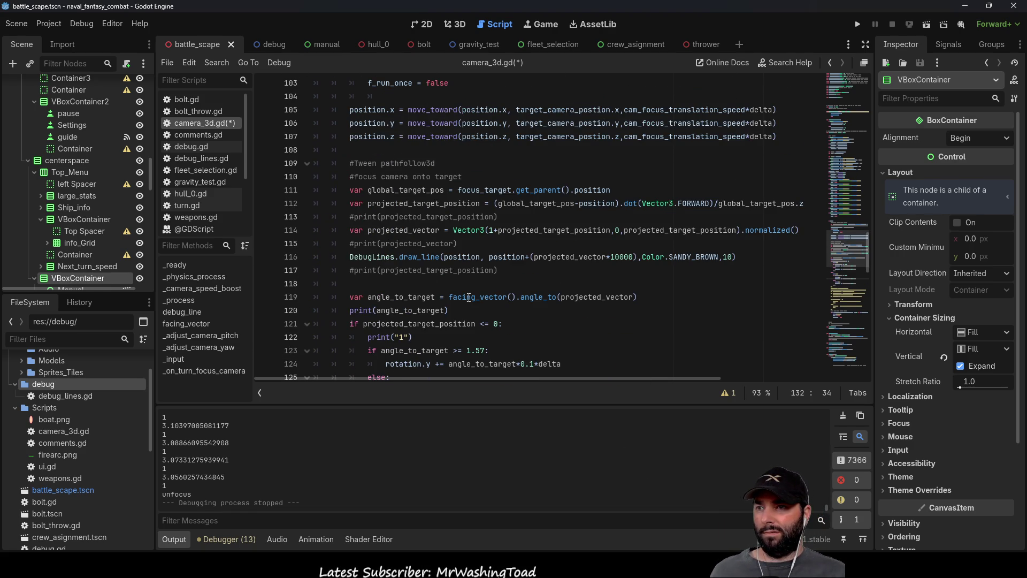
scroll(469, 299, down, 3)
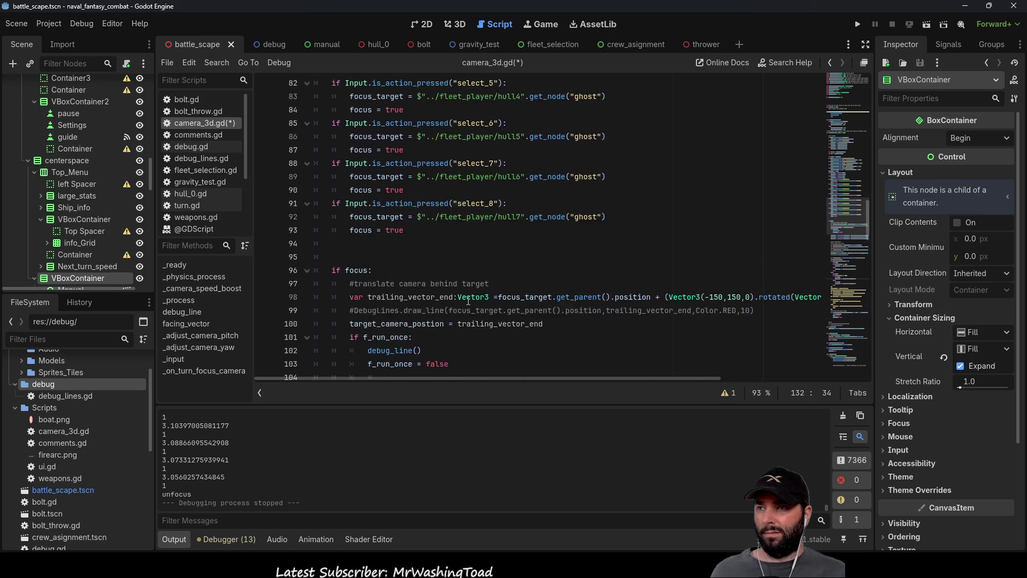
scroll(469, 300, down, 20)
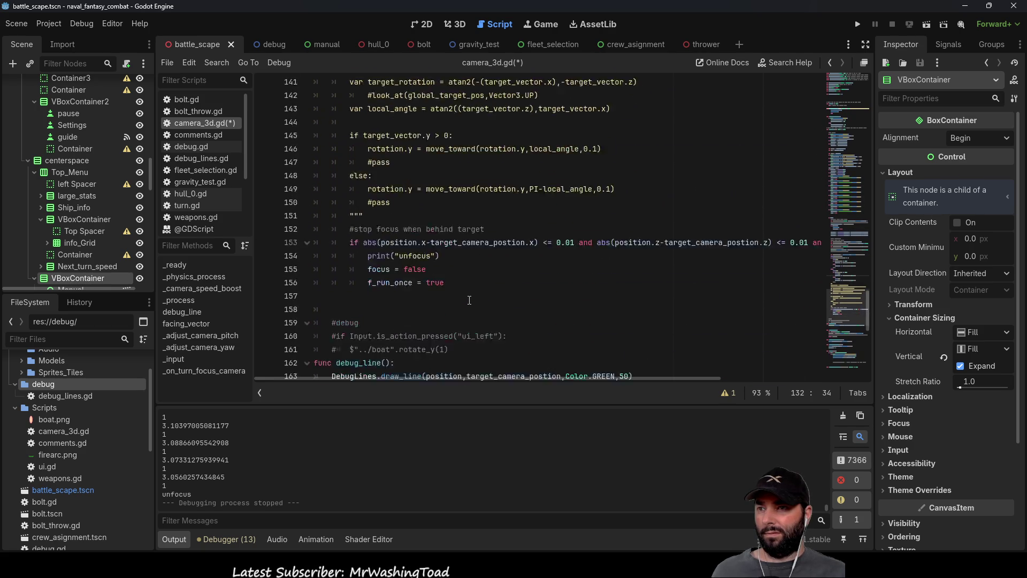
scroll(469, 300, down, 4)
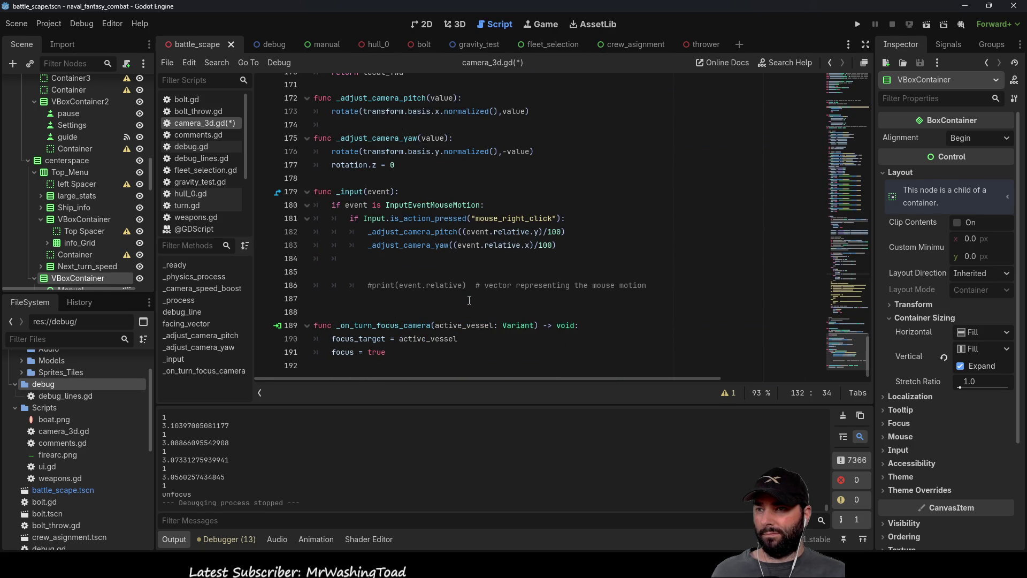
scroll(470, 300, up, 10)
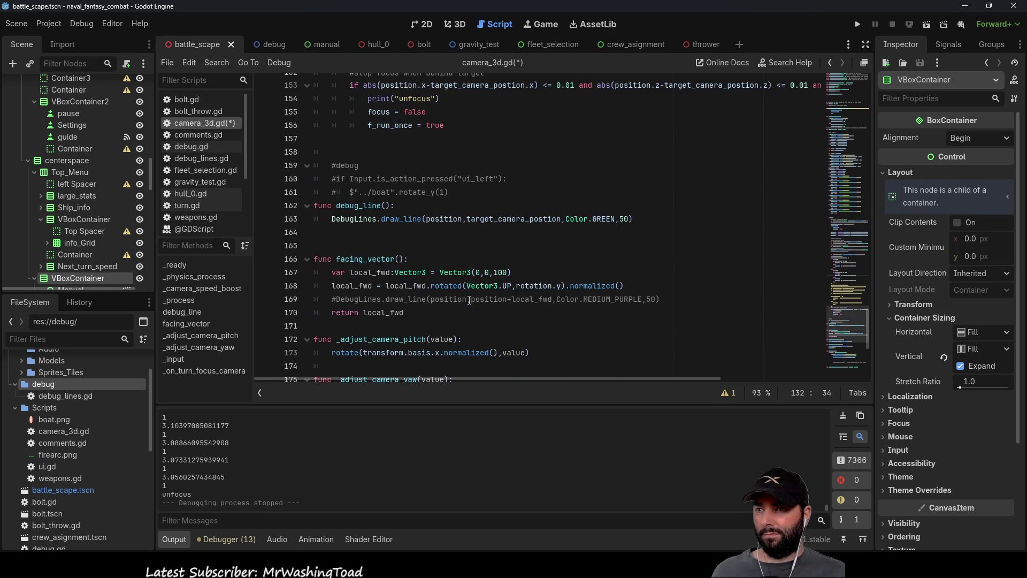
scroll(465, 307, up, 8)
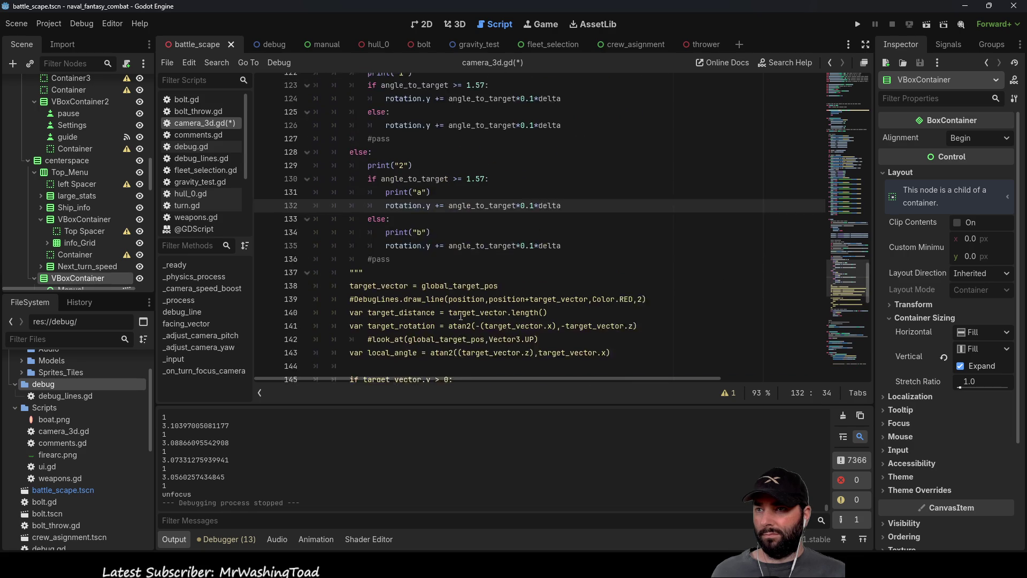
scroll(374, 214, up, 1)
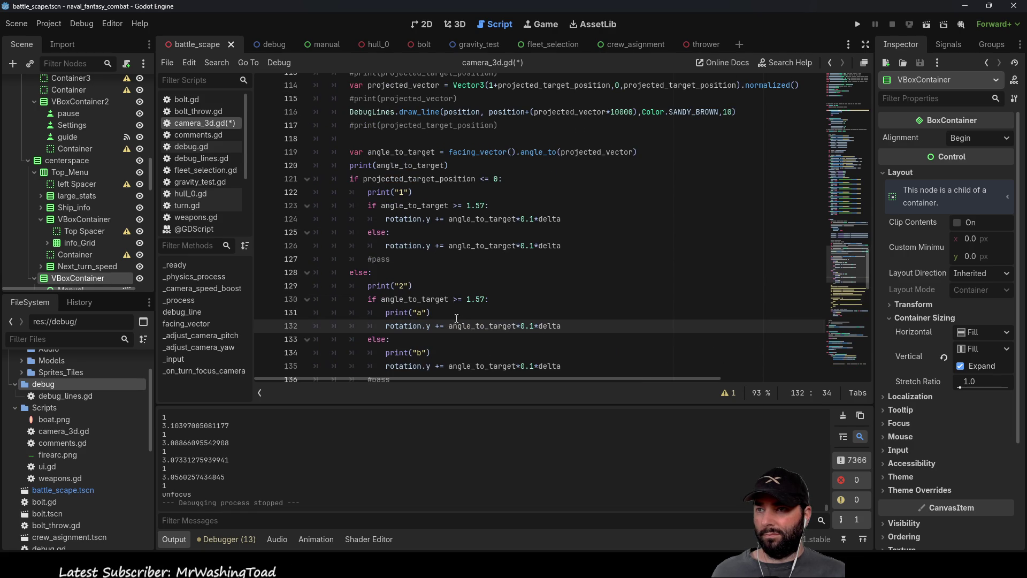
Insert blank lines above the projected_target_position check and begin 'var normal_face_vector:' on line 121
click(350, 191)
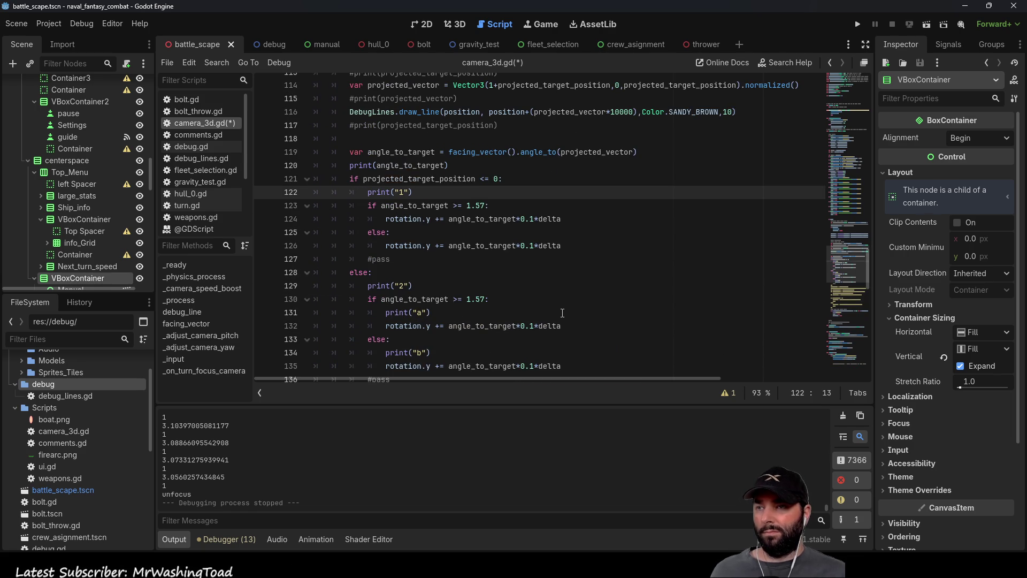
key(Up)
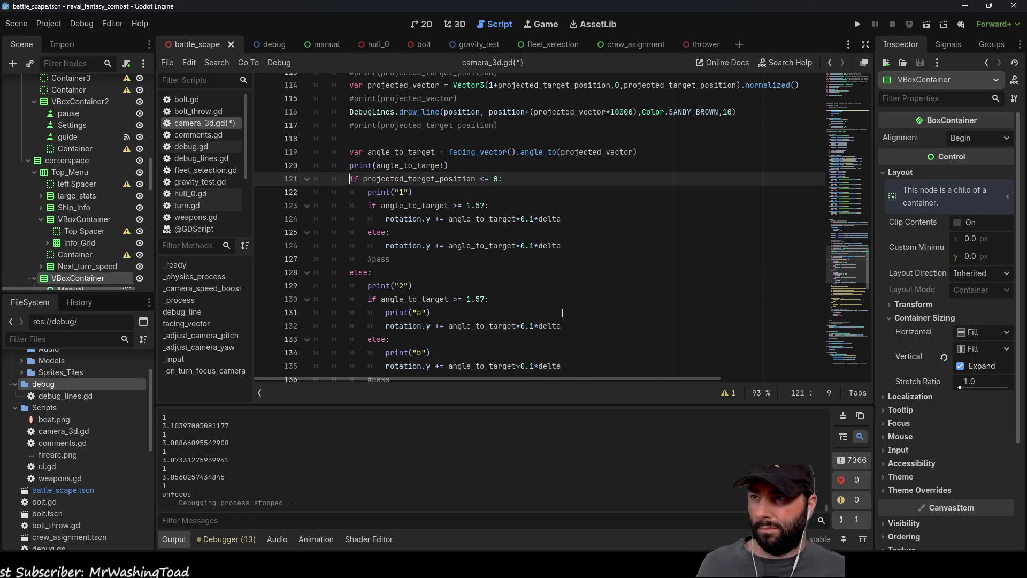
key(Down)
key(Up)
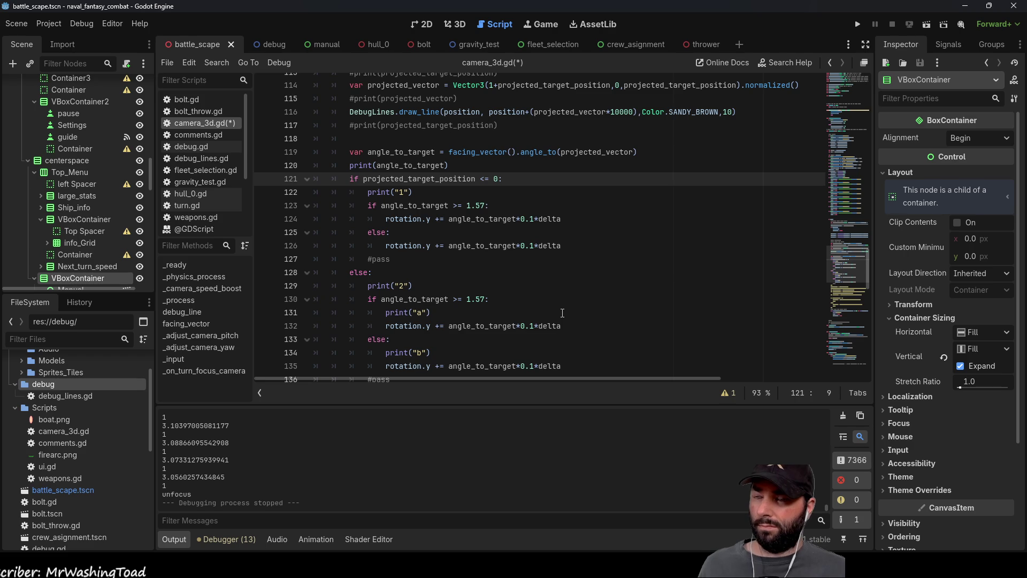
key(Down)
key(Up)
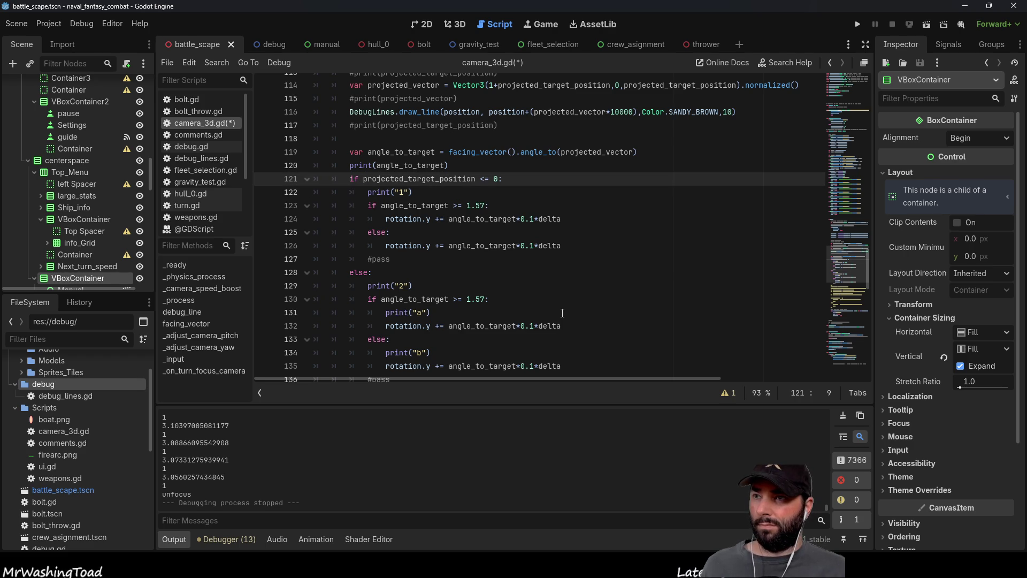
key(Return)
key(Return)
key(Return)
key(Up)
key(Up)
key(Up)
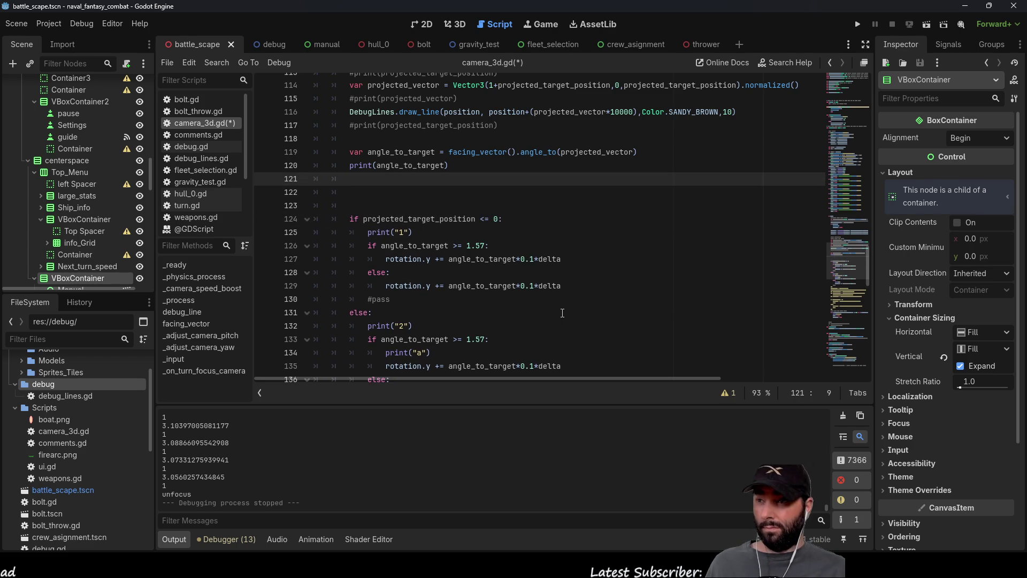
scroll(475, 244, up, 2)
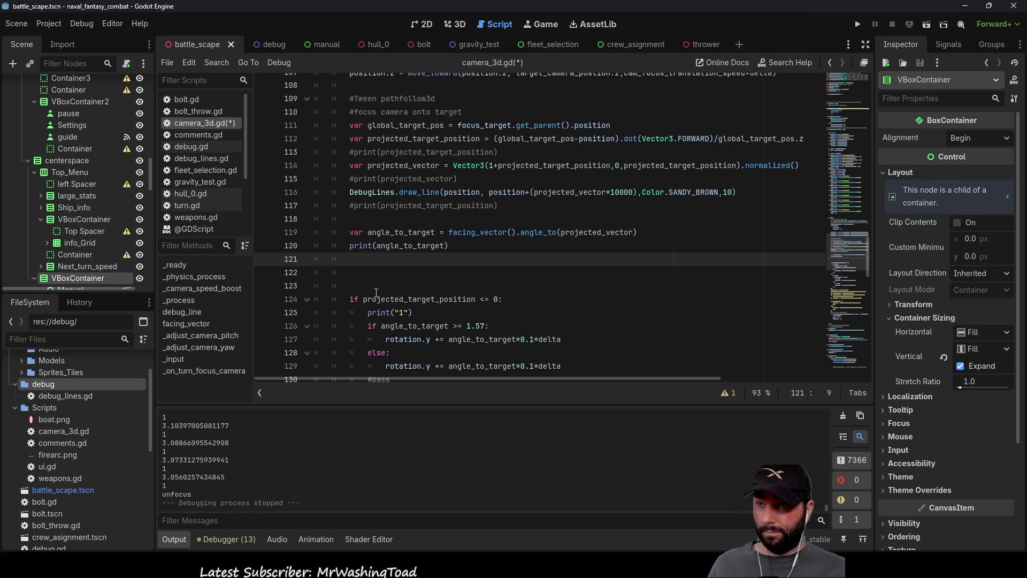
double_click(478, 233)
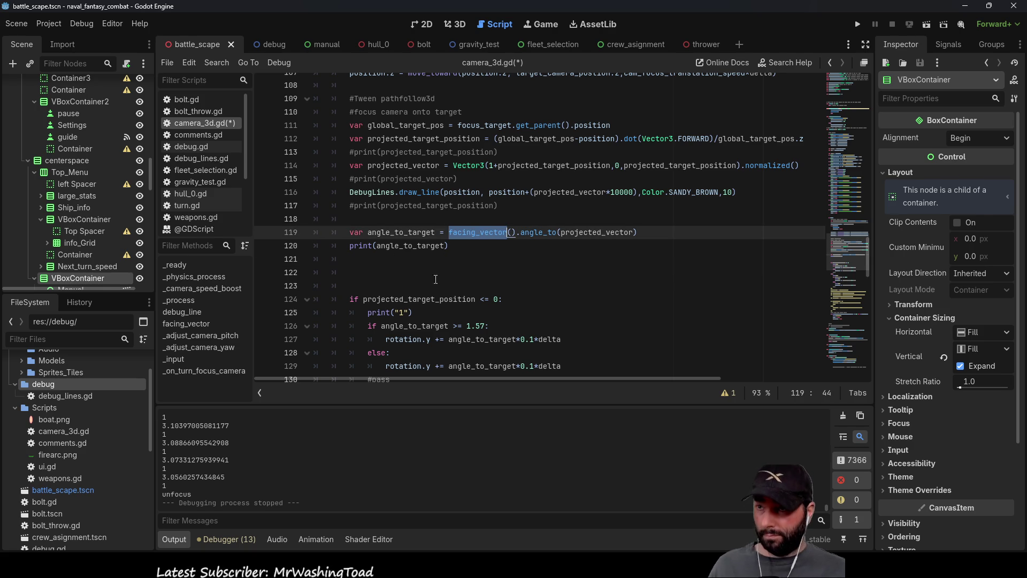
click(450, 259)
text(var normal_face_vector:vecot)
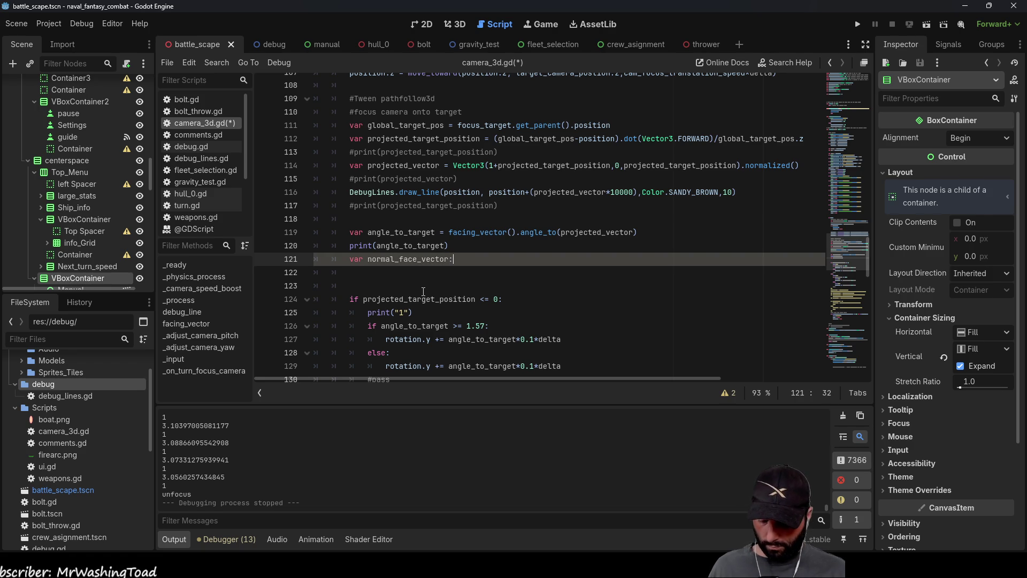
Fix the typo and set the declaration type to Vector3 followed by ' ='
text(r)
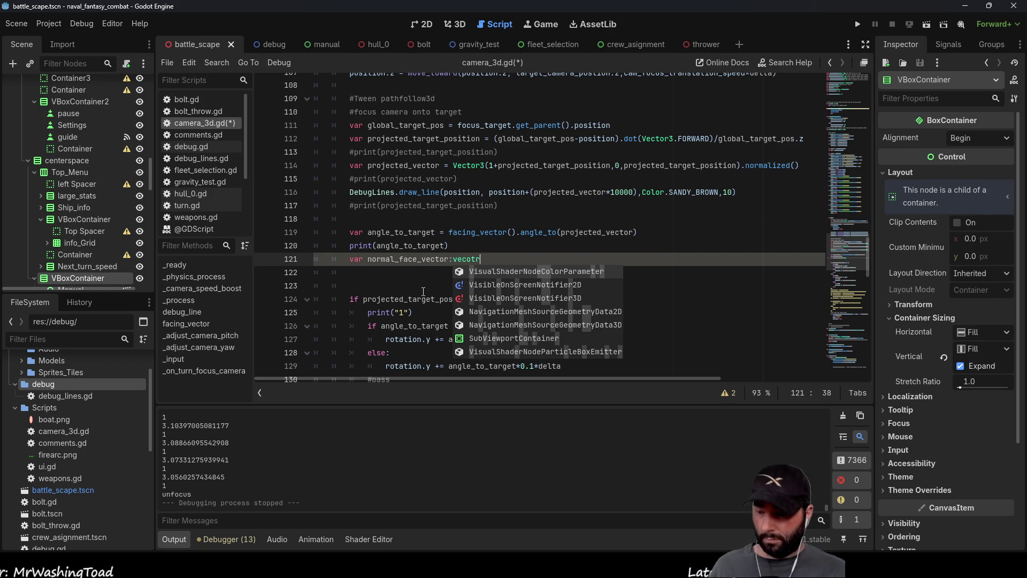
text(3)
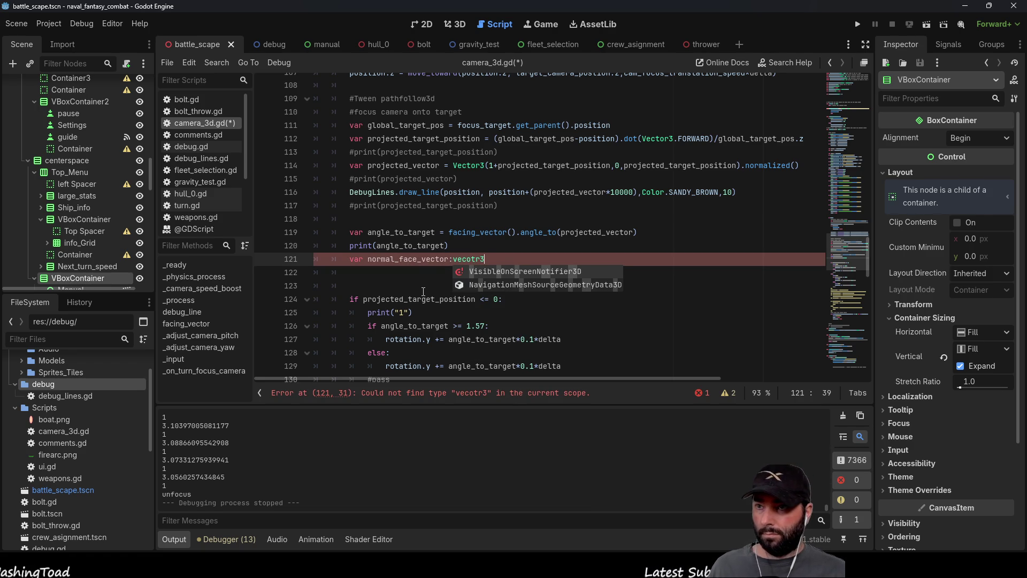
key(BackSpace)
key(BackSpace)
key(BackSpace)
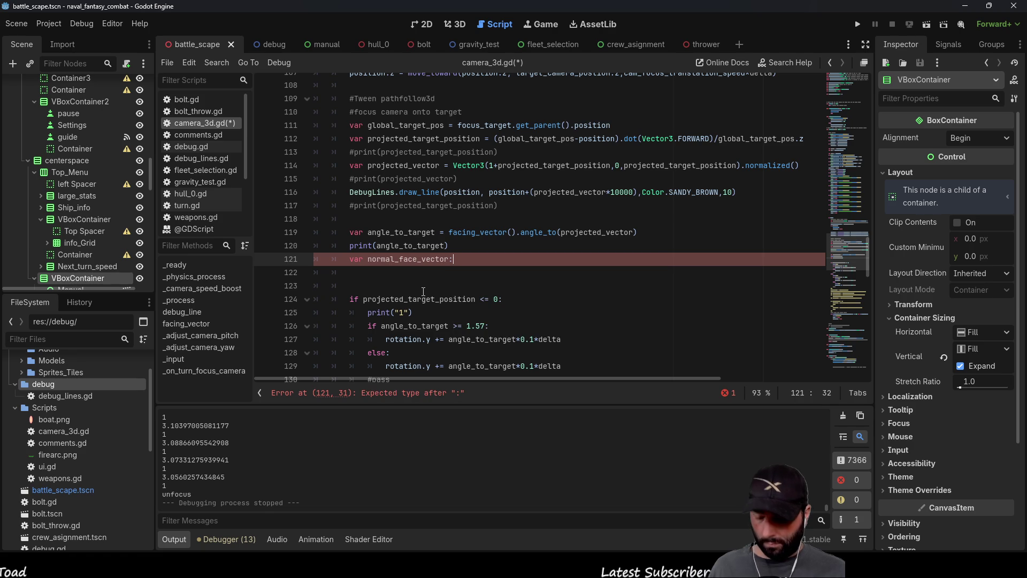
text(Ve)
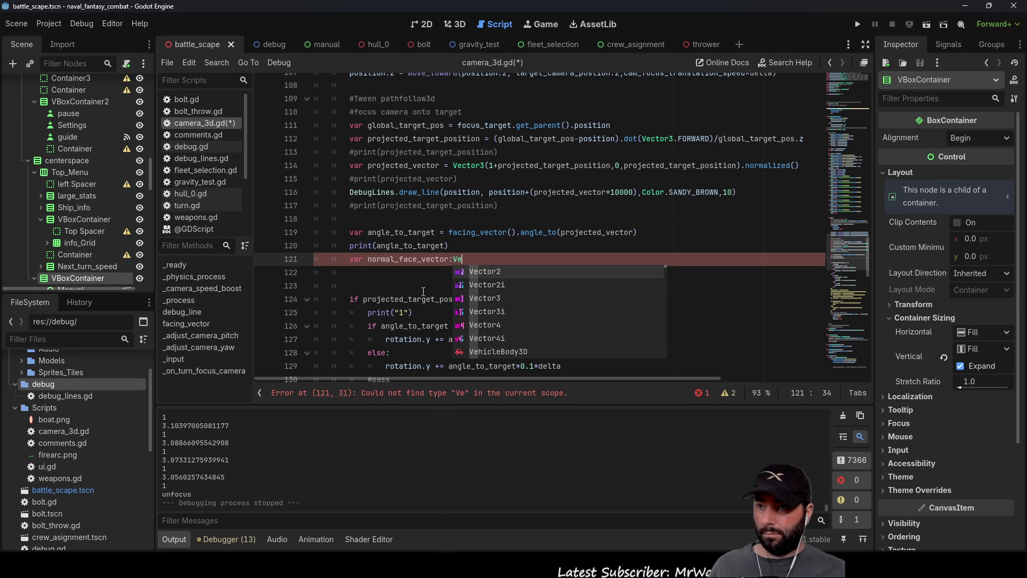
key(Down)
key(Down)
key(Return)
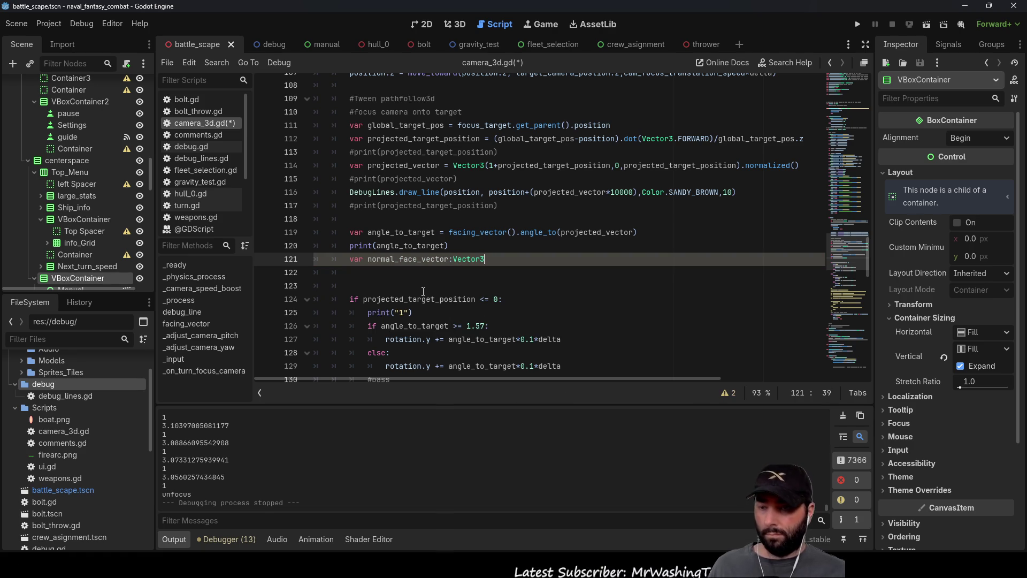
text( =)
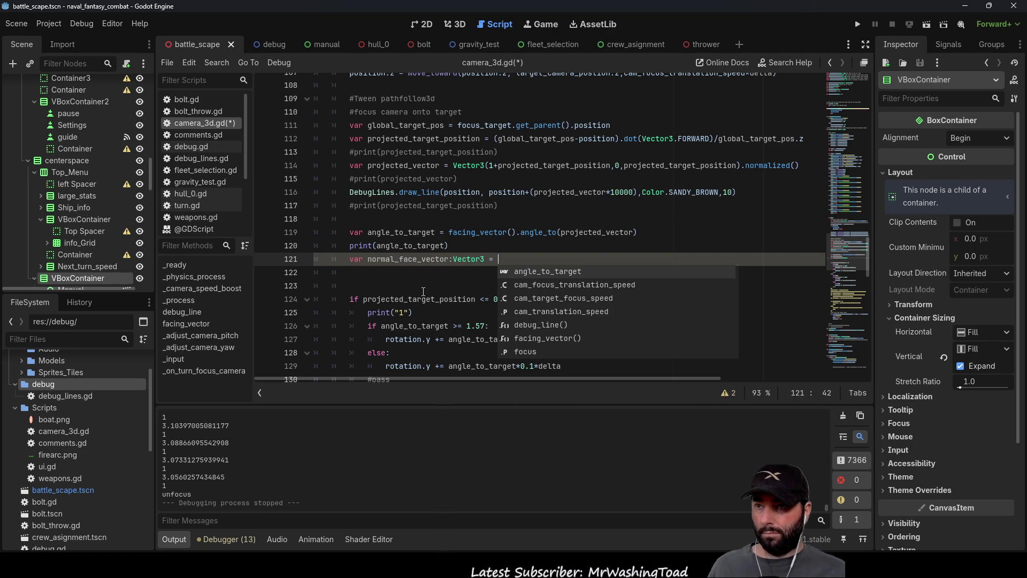
key(Escape)
Adjust the blank lines so the declaration sits on line 122 below an empty line
key(Up)
click(515, 262)
key(Left)
key(Left)
key(Left)
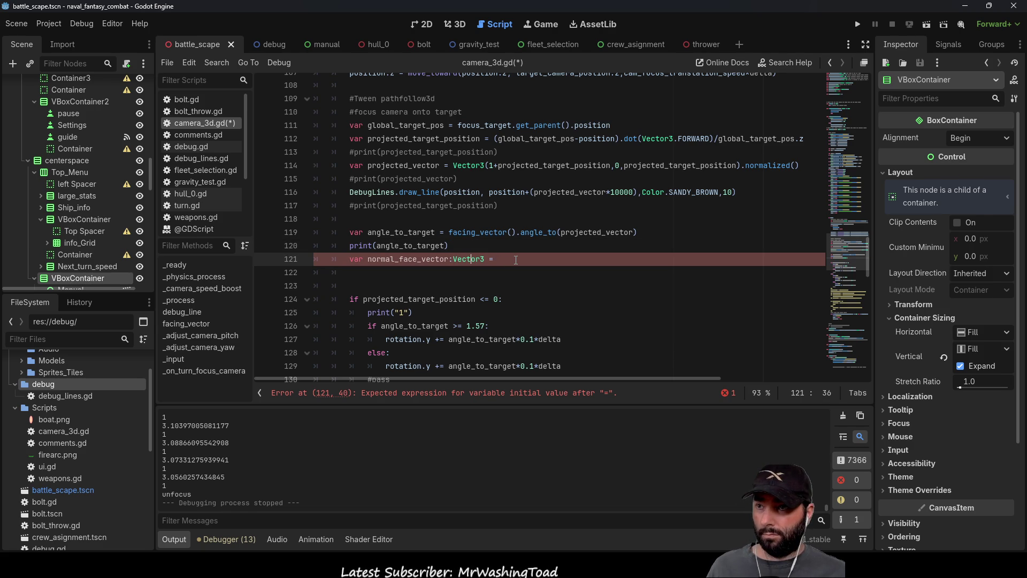
key(Home)
key(Return)
key(Up)
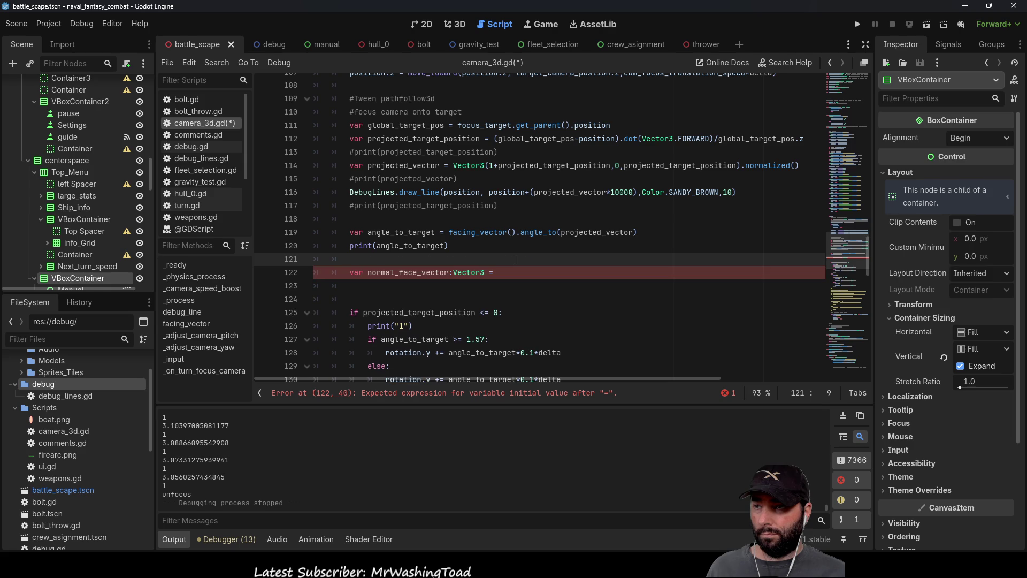
key(Delete)
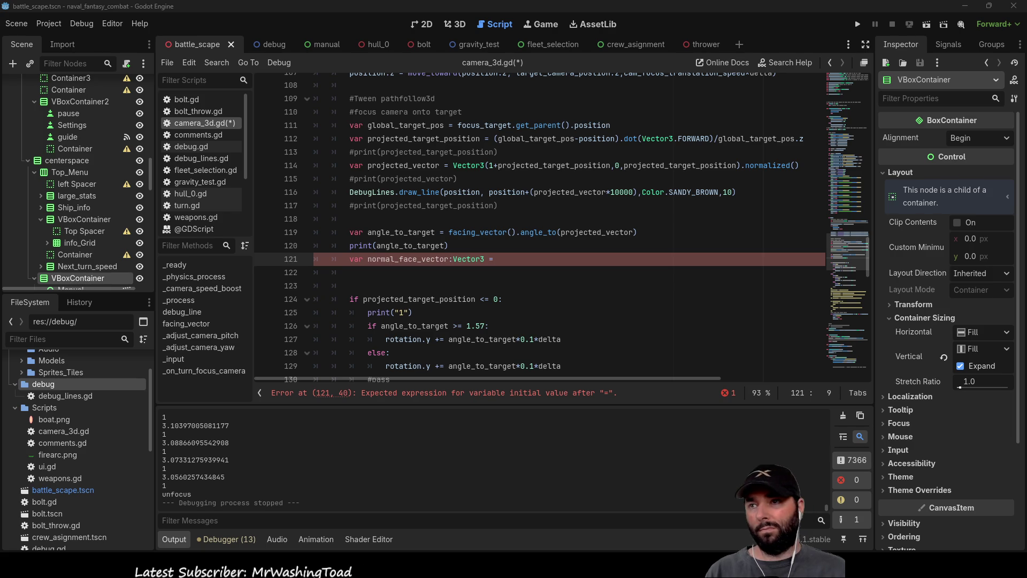
Assign normal_face_vector the value facing_vector().cross(Vector3.UP)
key(End)
text(cross)
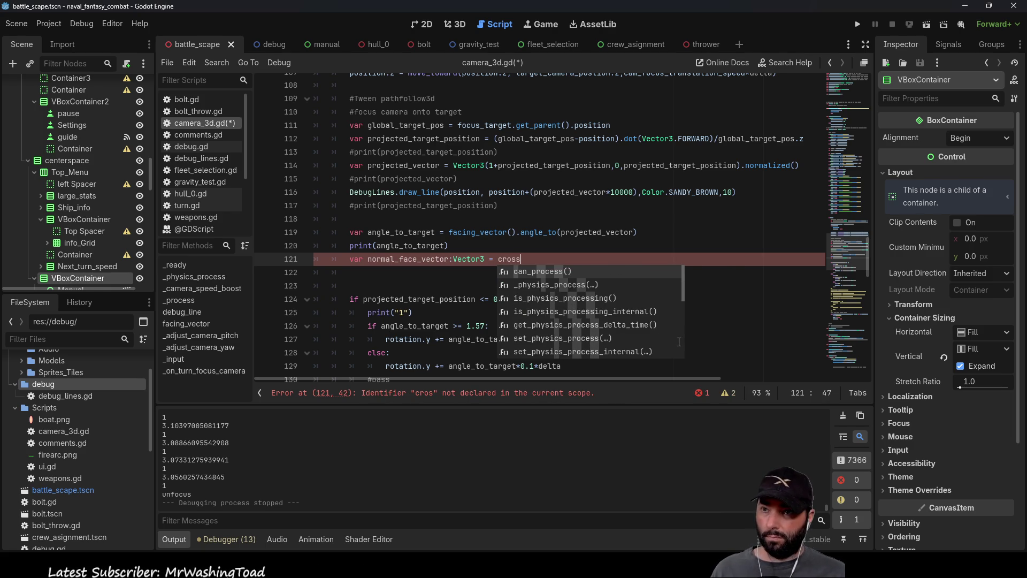
key(Left)
key(Left)
key(Left)
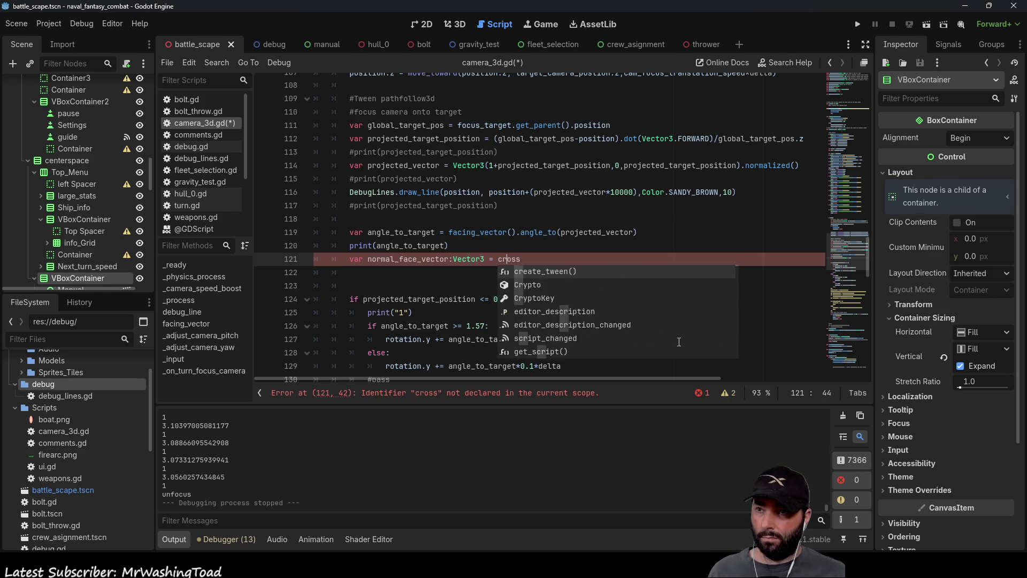
double_click(474, 232)
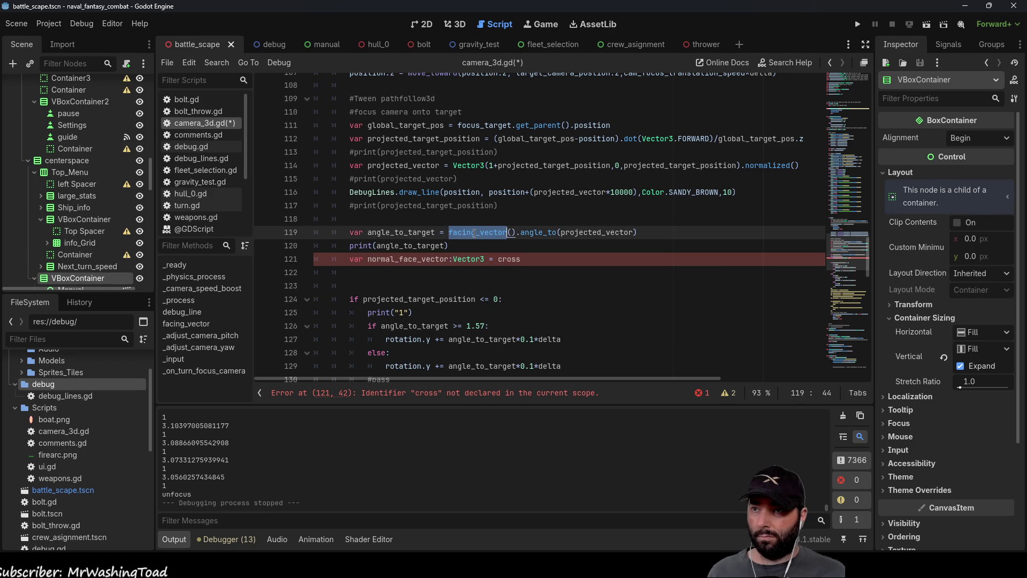
click(497, 259)
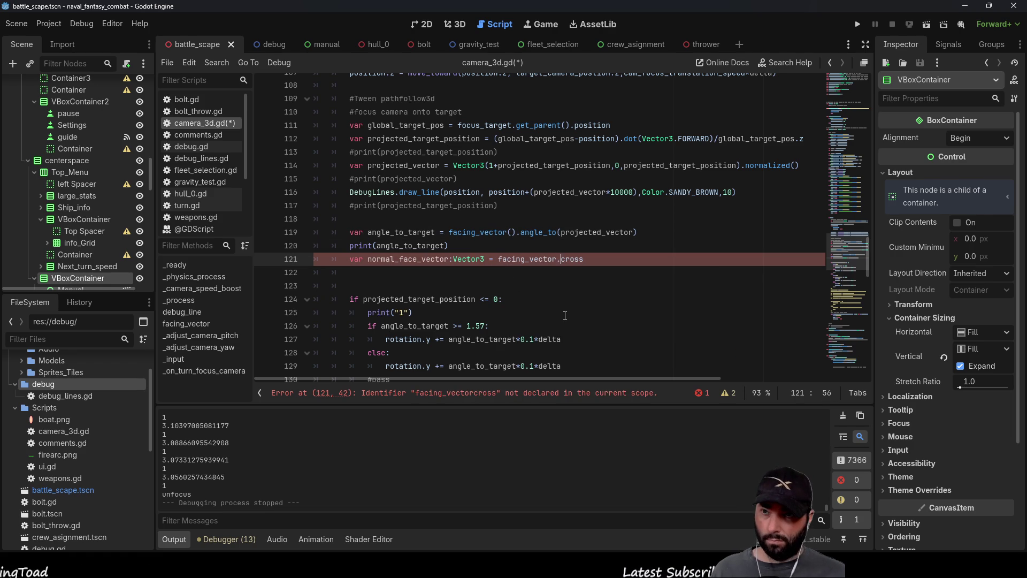
key(Left)
key(Left)
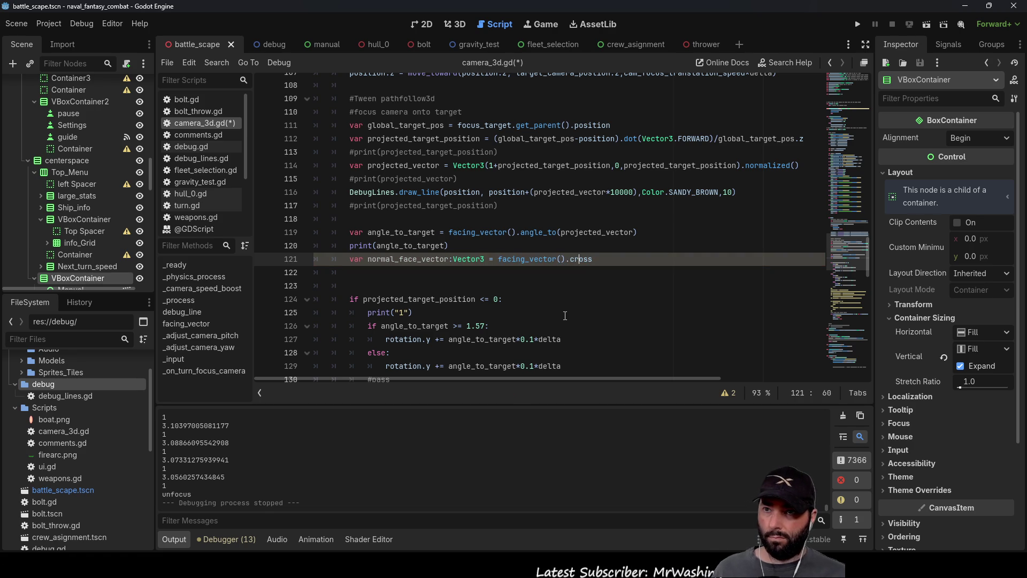
text(())
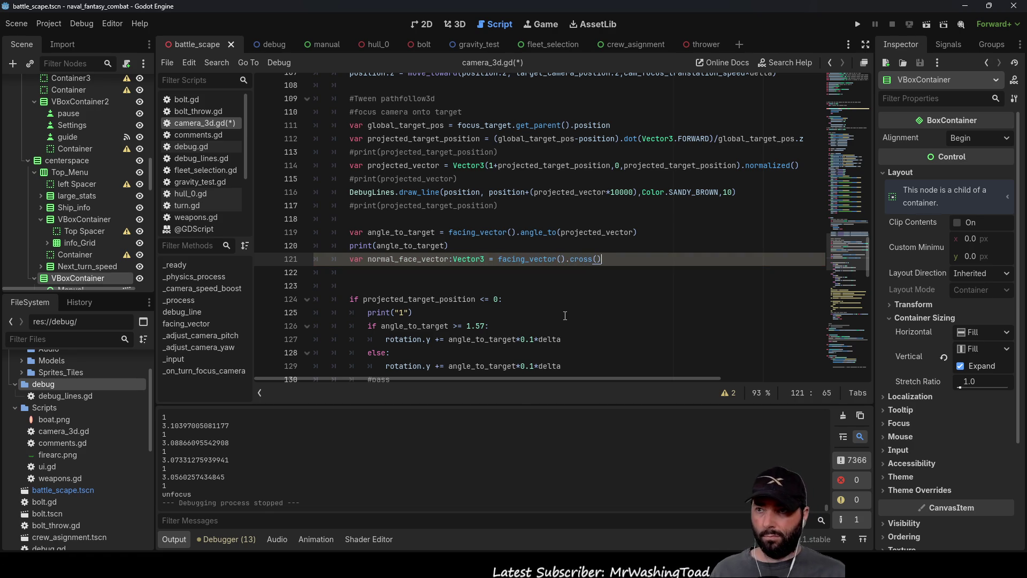
key(Left)
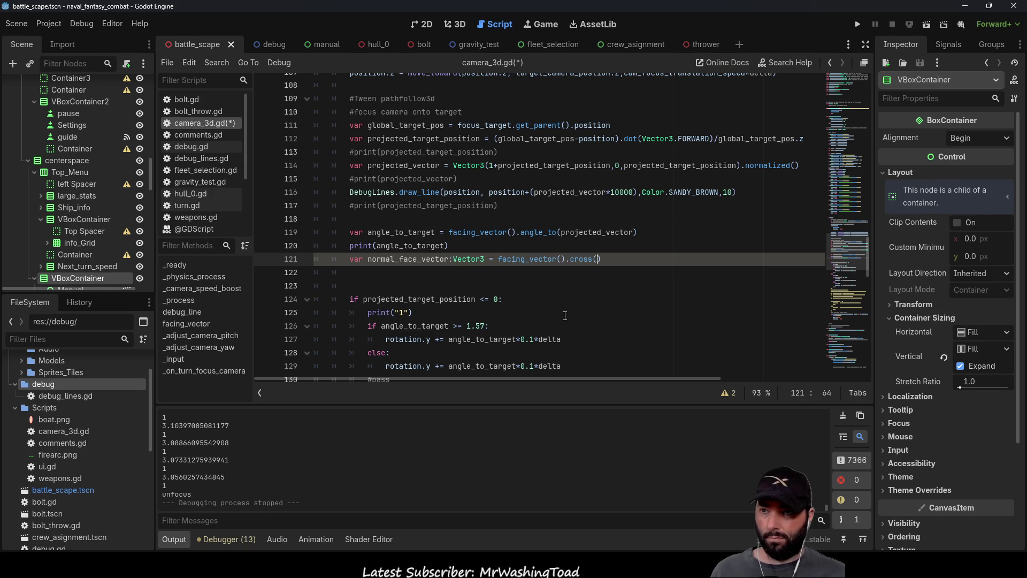
text(vecotr)
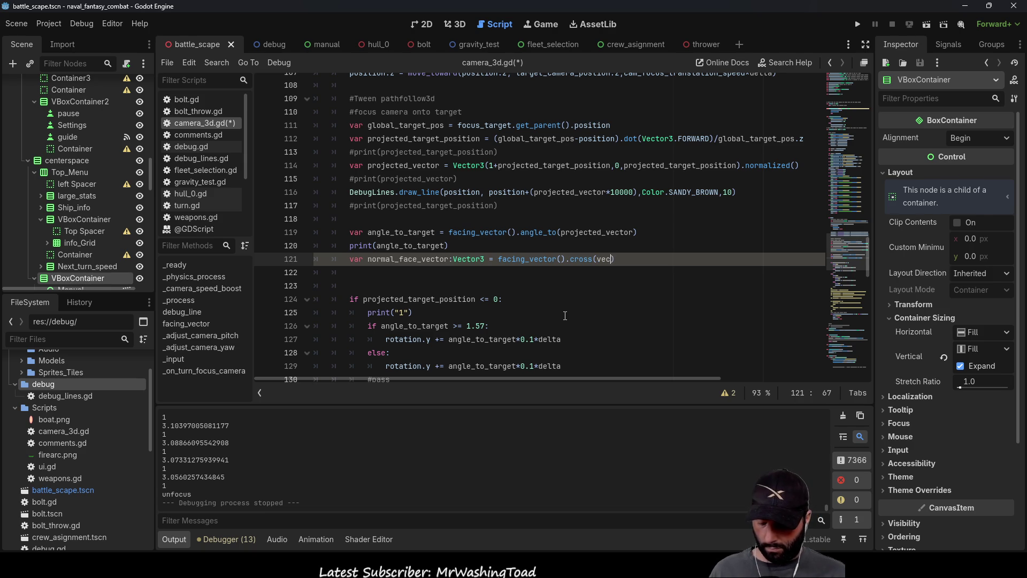
key(BackSpace)
key(BackSpace)
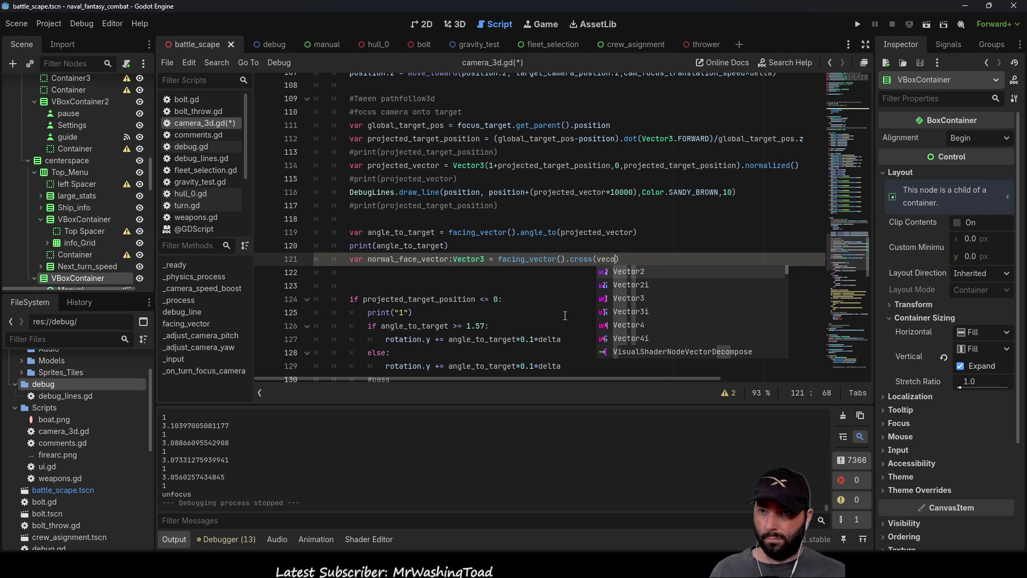
key(Down)
key(Down)
key(Return)
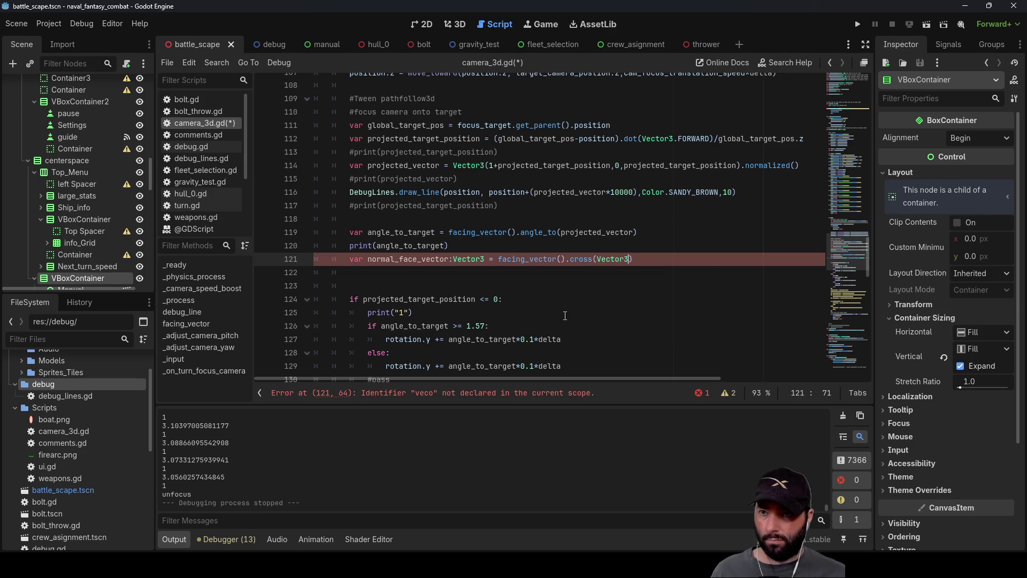
text(.UP)
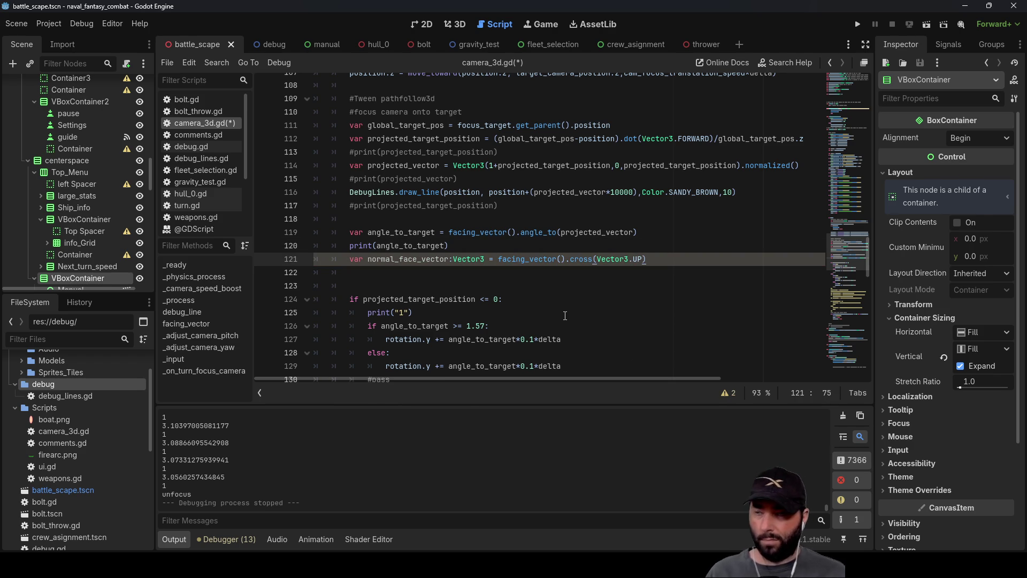
Add print(normal_face_vector) on the next line and append .normalized() to the cross product
key(Down)
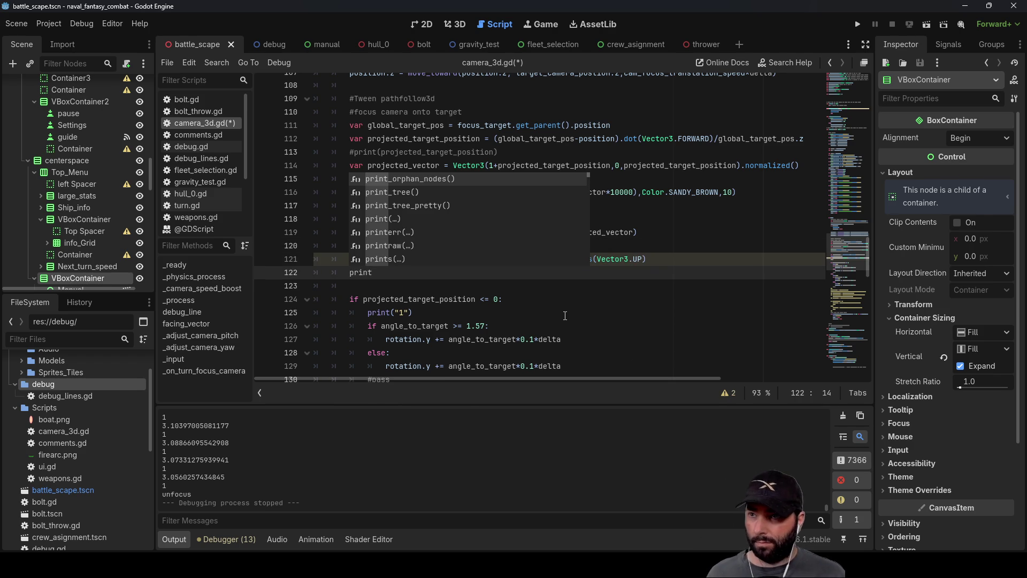
text(())
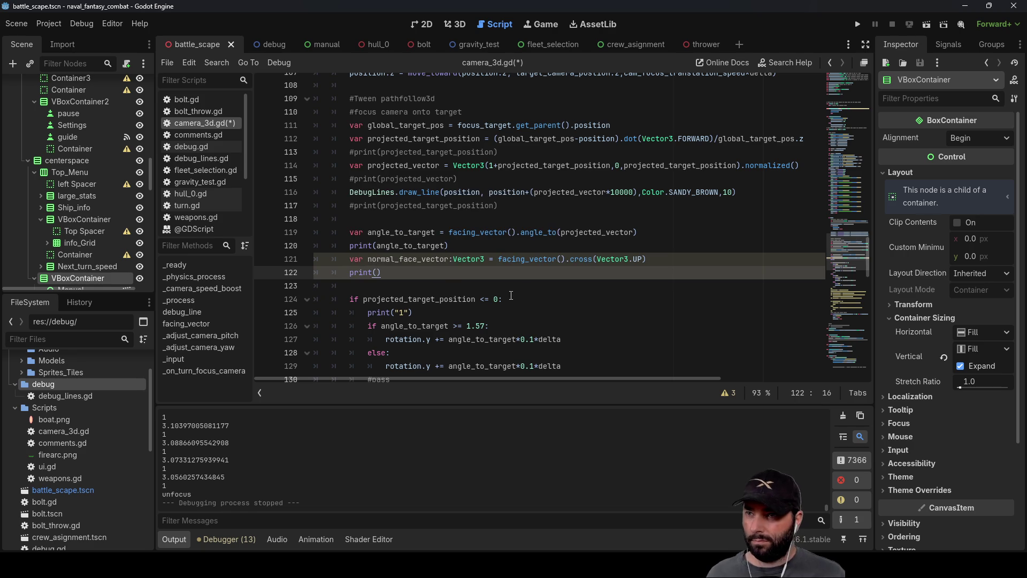
click(419, 259)
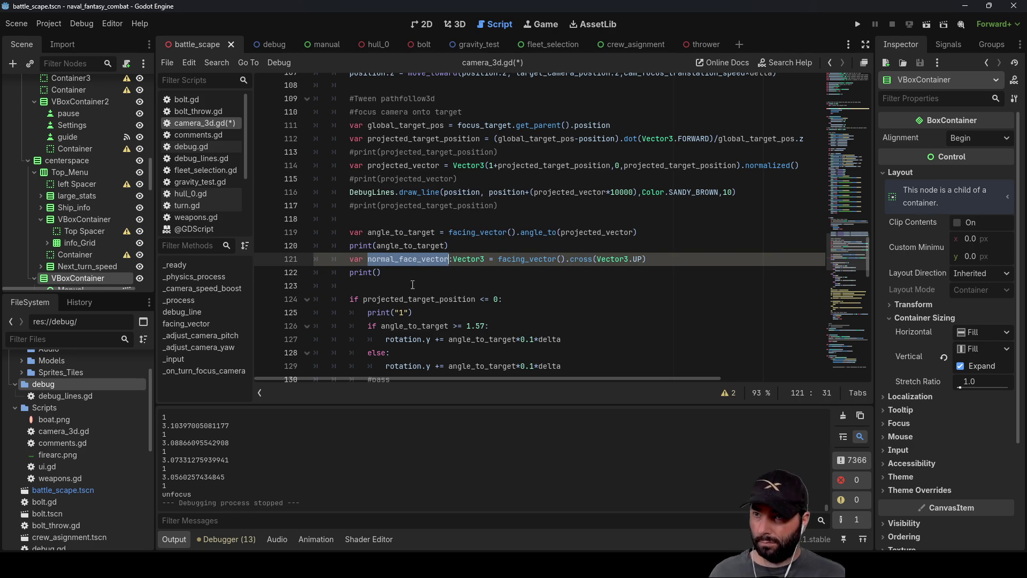
click(378, 274)
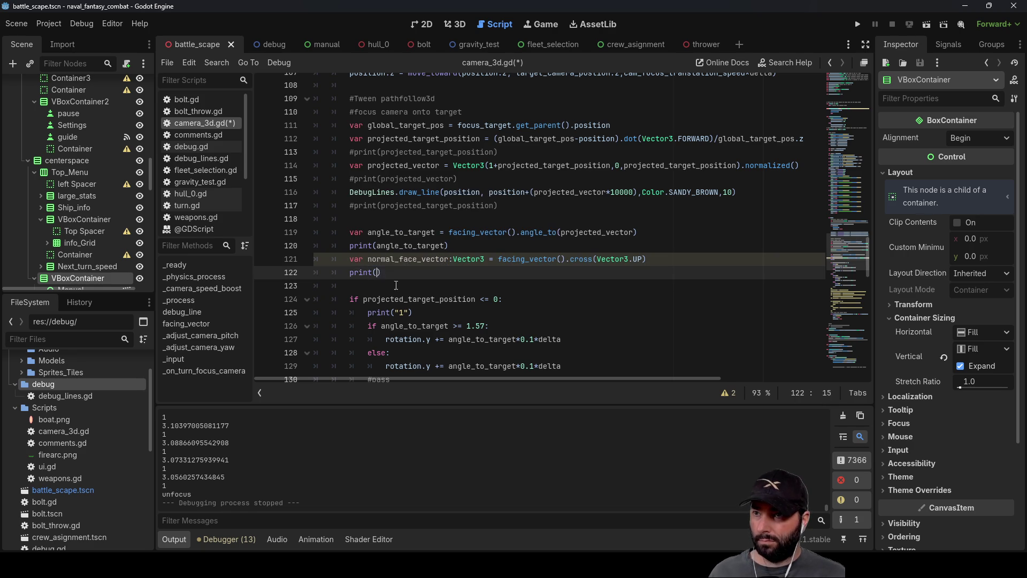
click(654, 255)
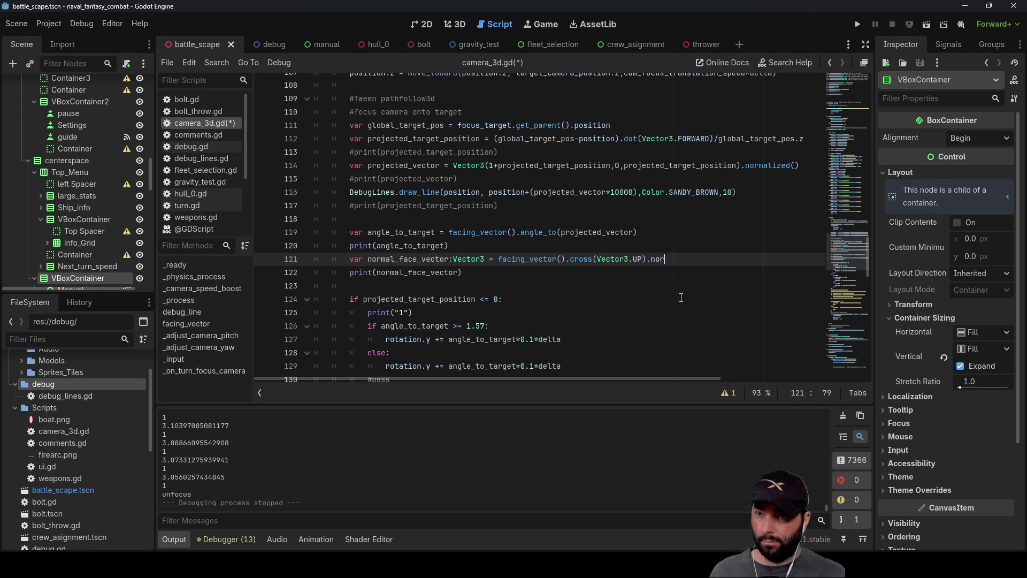
text(m)
key(Return)
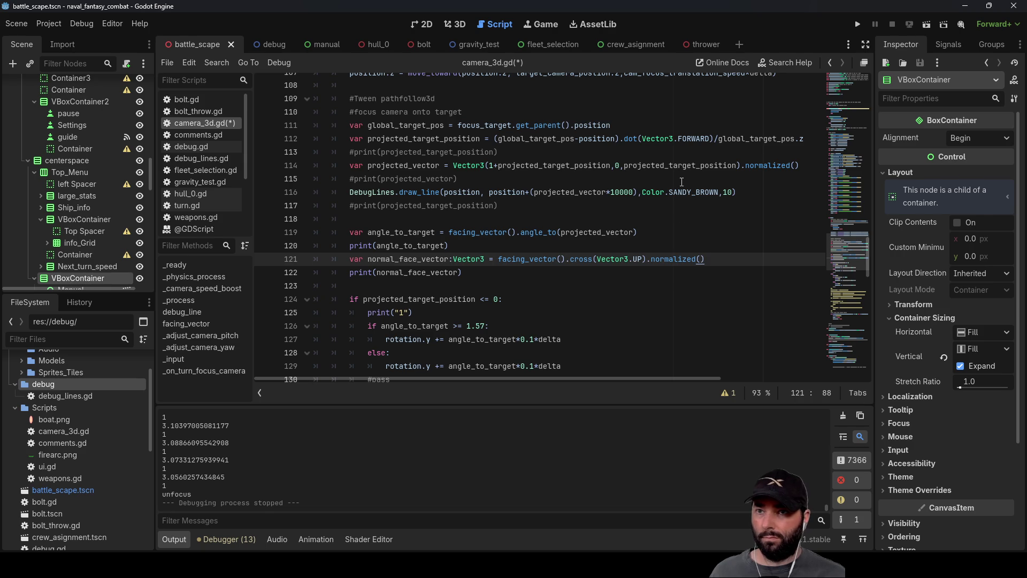
click(492, 279)
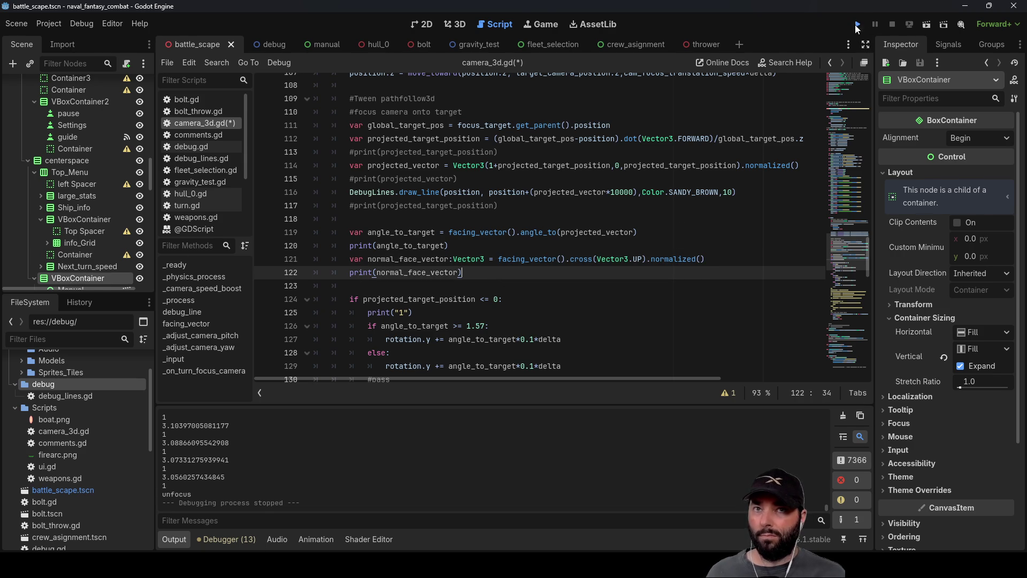
Run the game, enlarge Output to read vectors like (-0.089498, 0.0, 0.995987), then stop it
click(857, 25)
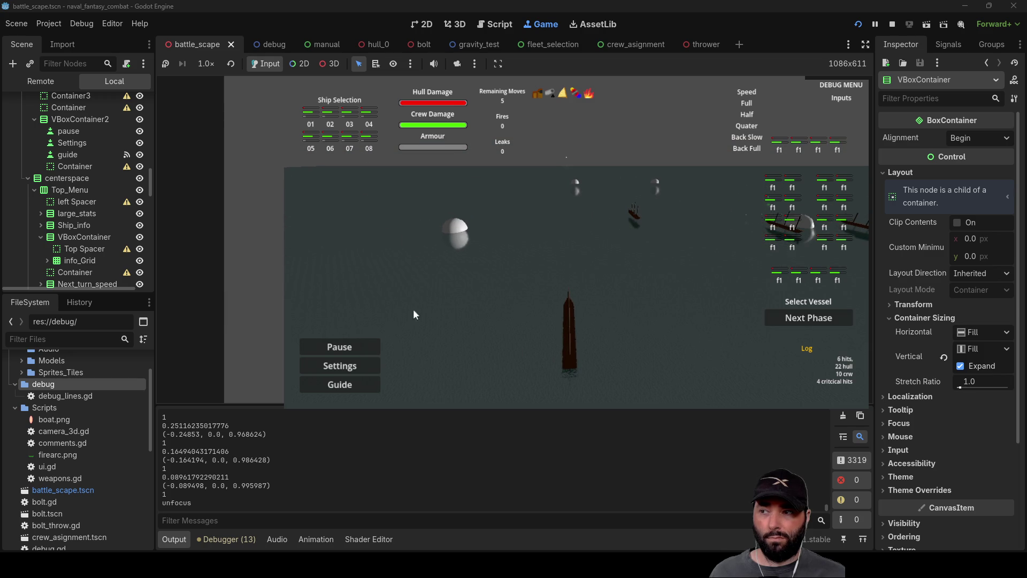
drag(436, 408, 413, 132)
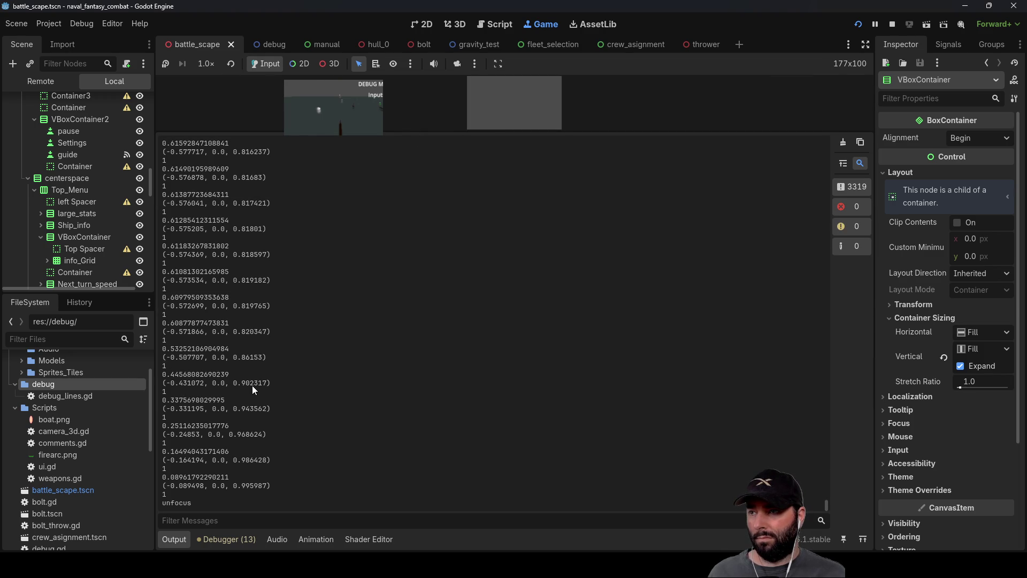
drag(544, 132, 515, 430)
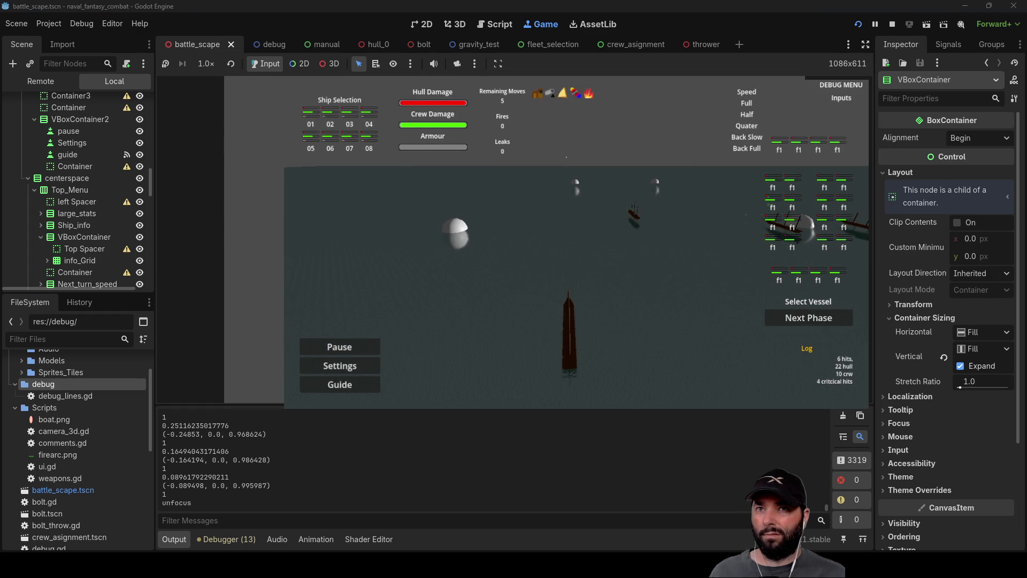
key(F8)
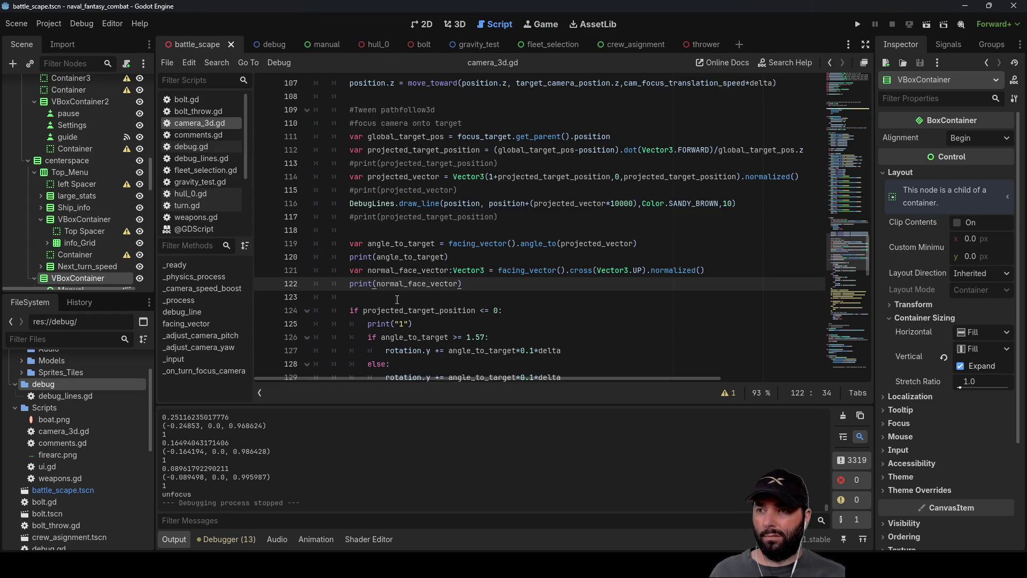
Copy the DebugLines.draw_line statement from line 116 onto the empty line 123
click(397, 299)
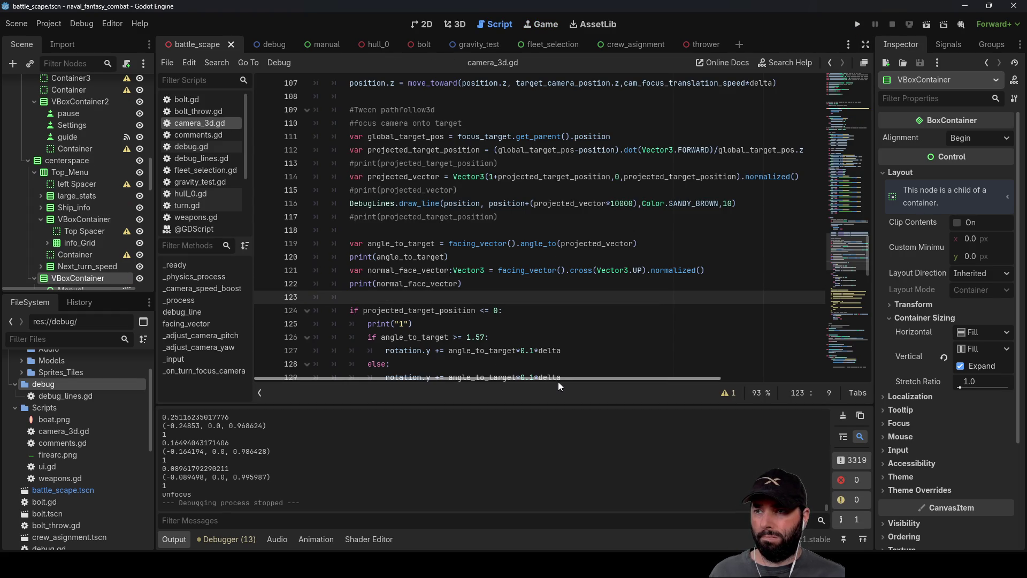
key(Return)
key(Return)
key(Up)
key(Up)
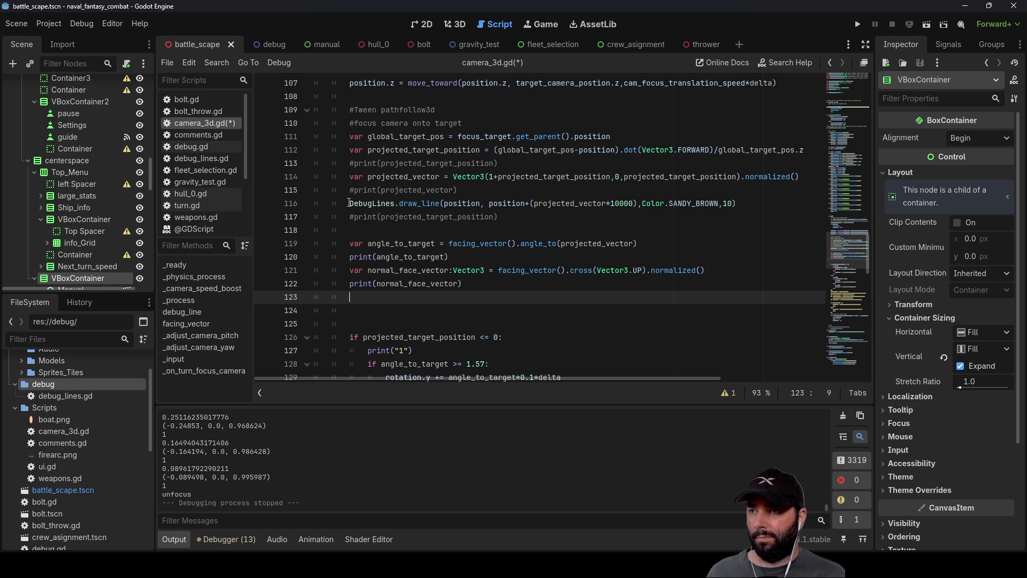
drag(349, 203, 592, 203)
drag(732, 203, 738, 203)
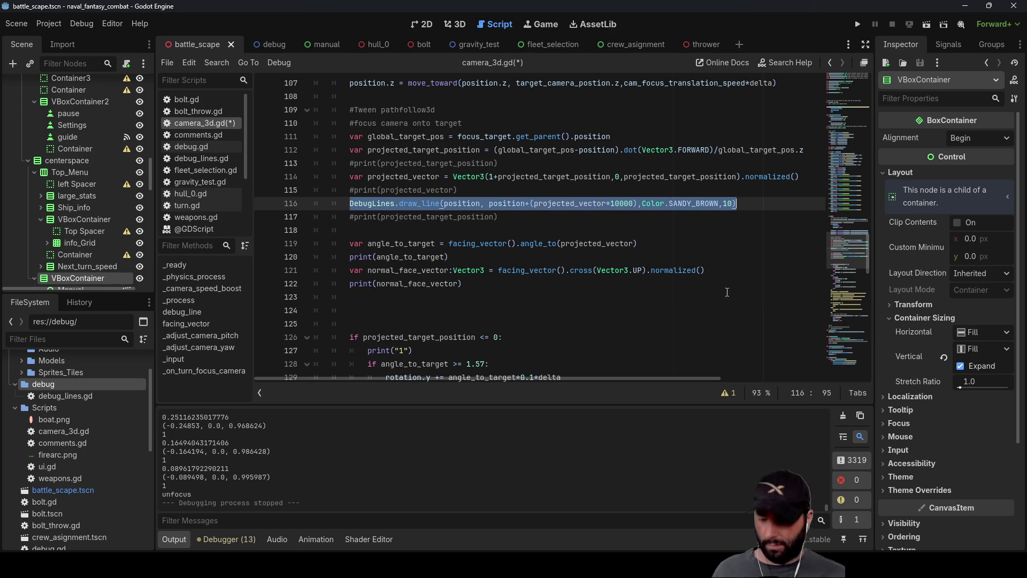
key(ctrl+c)
click(389, 292)
key(ctrl+v)
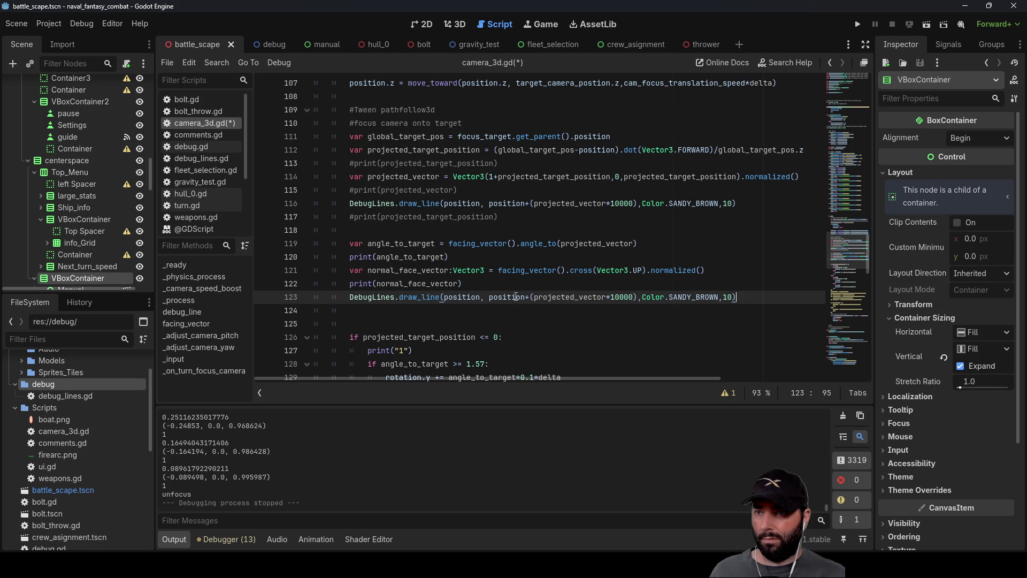
Make the copied line draw normal_face_vector scaled by 100 in BLUE_VIOLET, then run the game
double_click(410, 284)
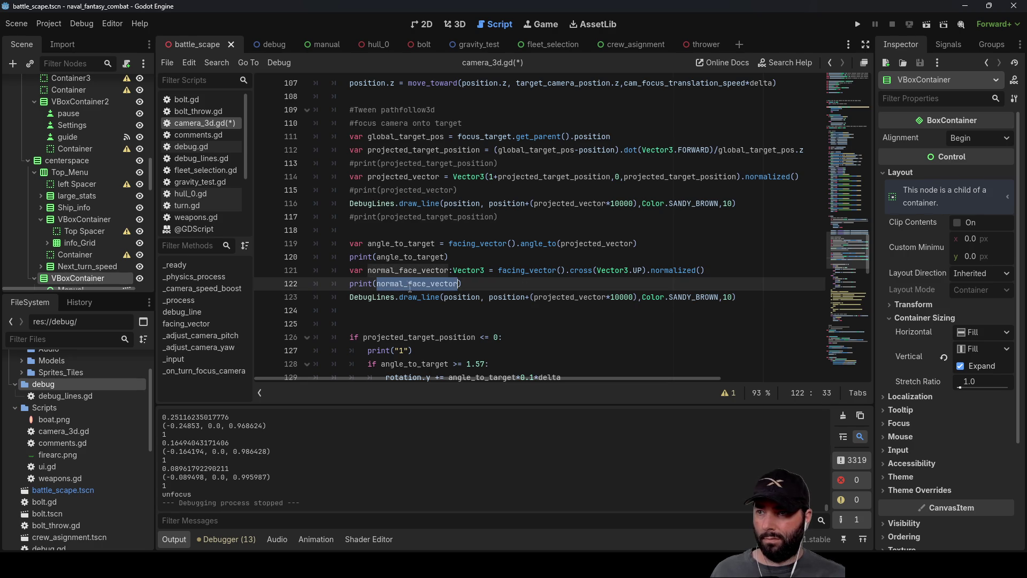
double_click(566, 297)
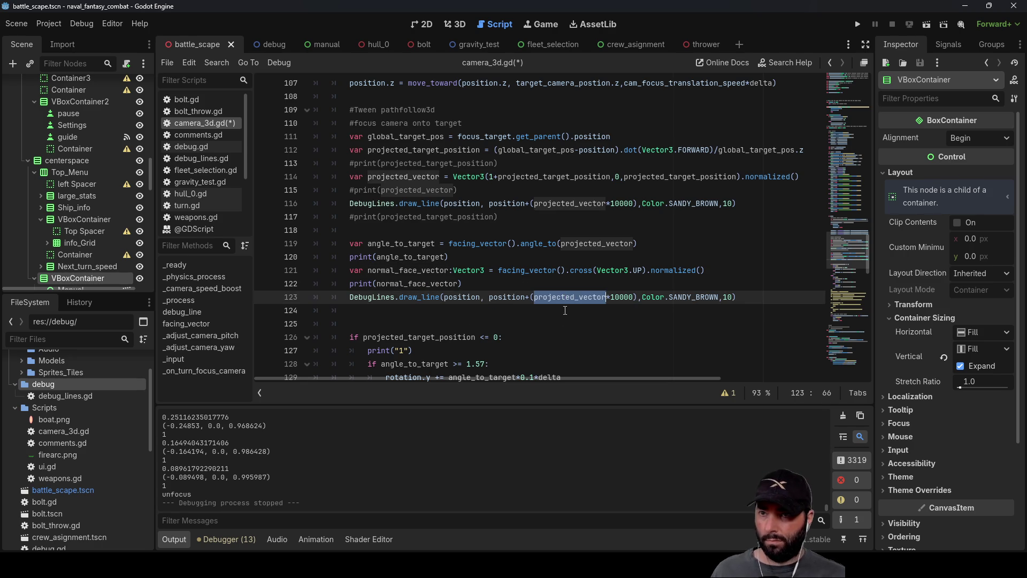
key(ctrl+v)
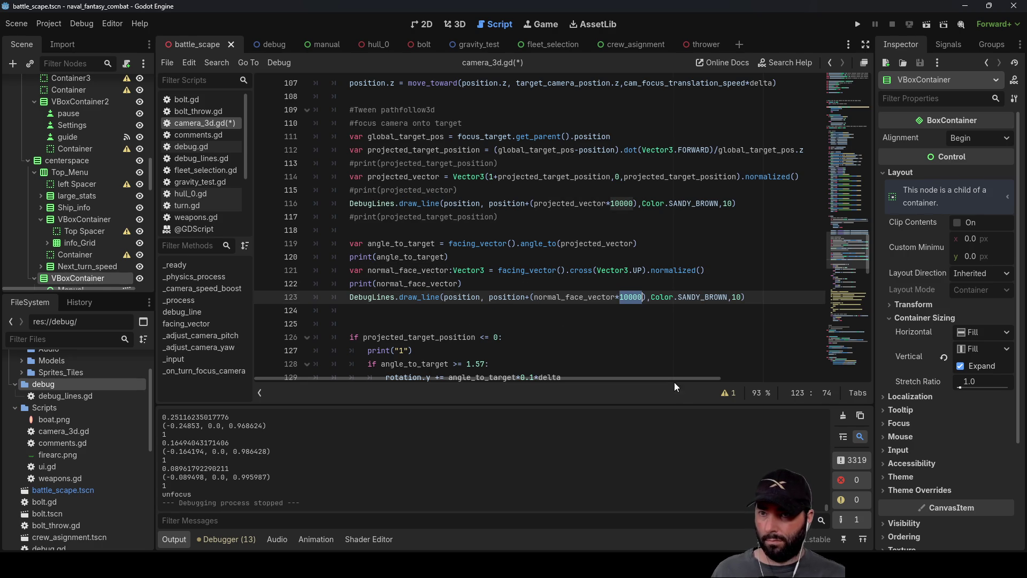
text(100)
double_click(691, 297)
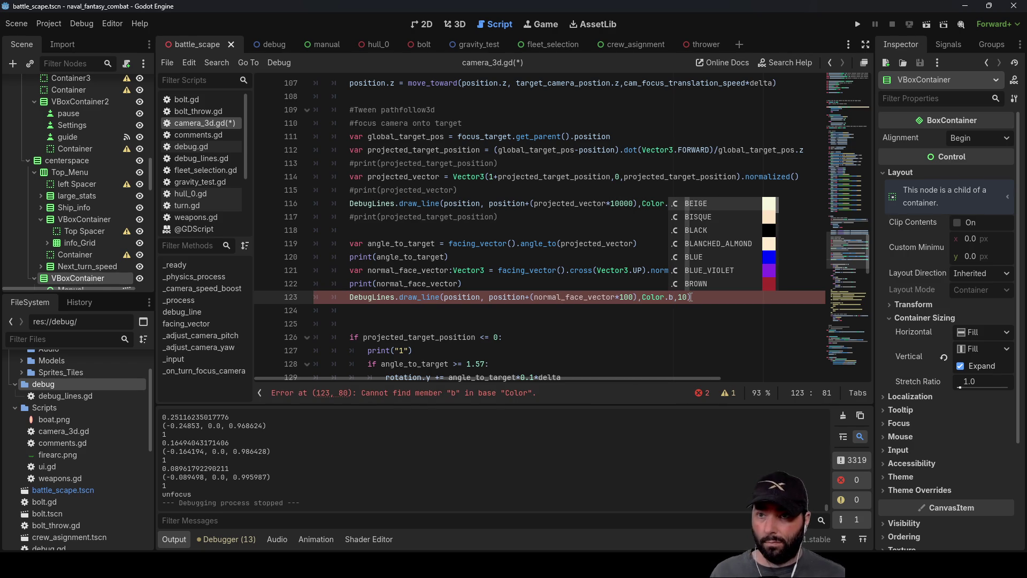
click(714, 267)
click(463, 312)
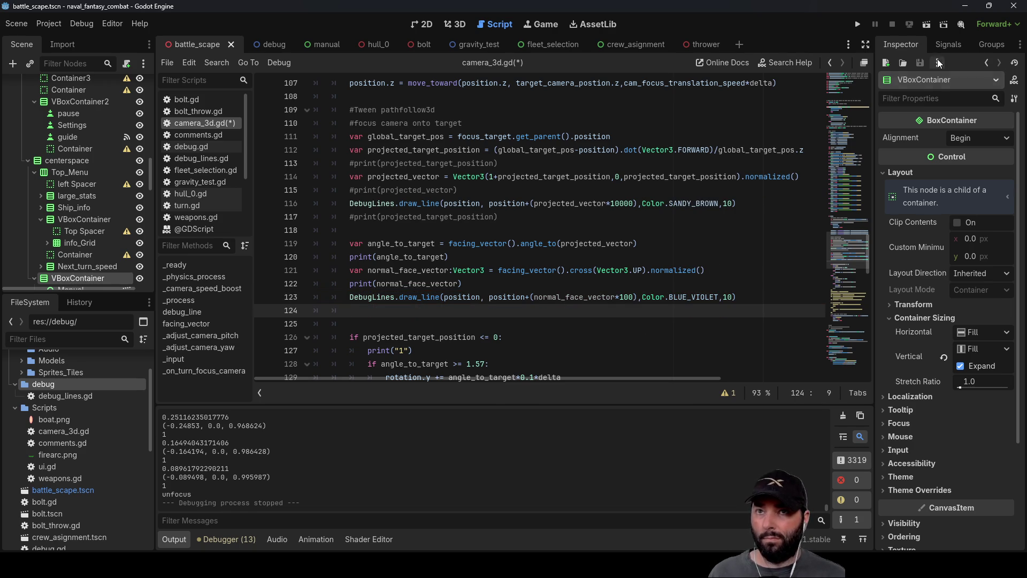
click(859, 24)
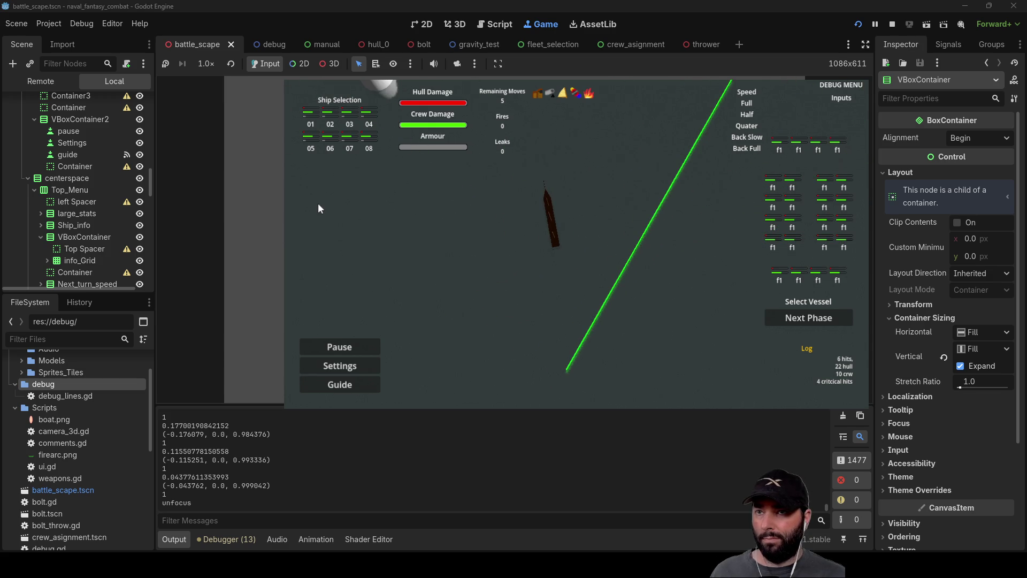
Stop the running battle scene to return to camera_3d.gd
click(892, 24)
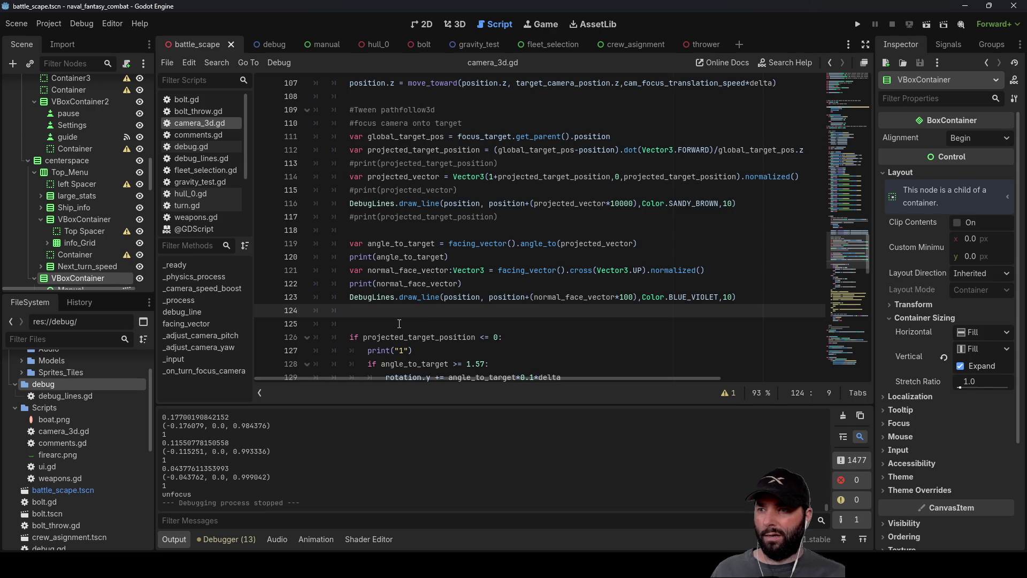
Comment out line 123's BLUE_VIOLET DebugLines.draw_line call with Ctrl+K, removing a stray 'd'
scroll(399, 324, down, 1)
click(348, 257)
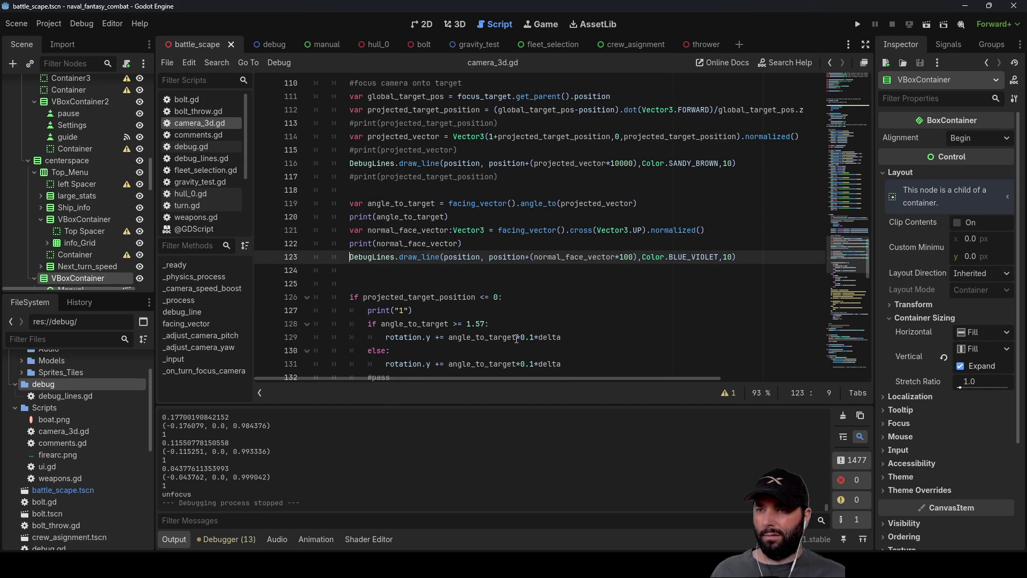
key(ctrl+k)
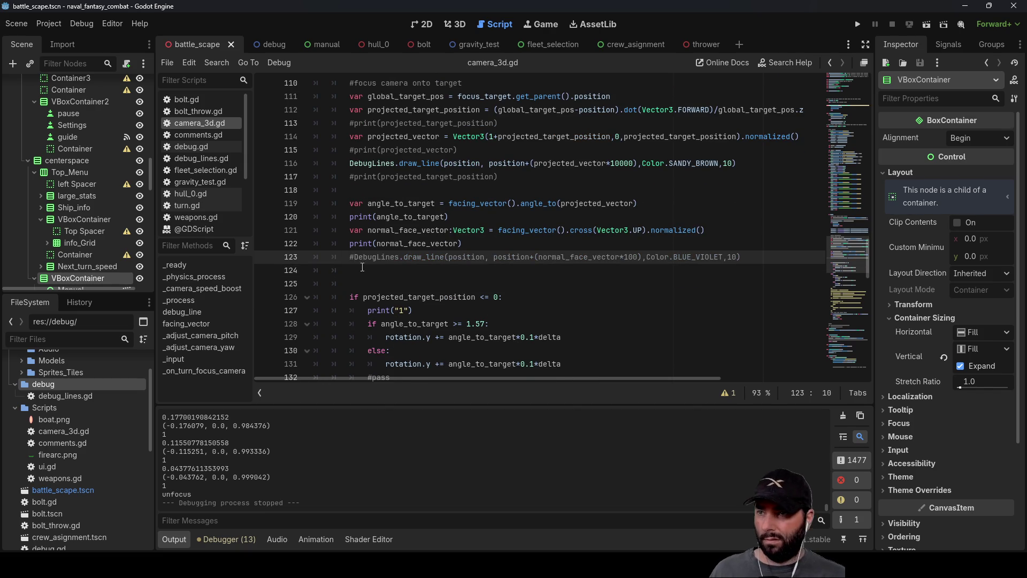
key(Down)
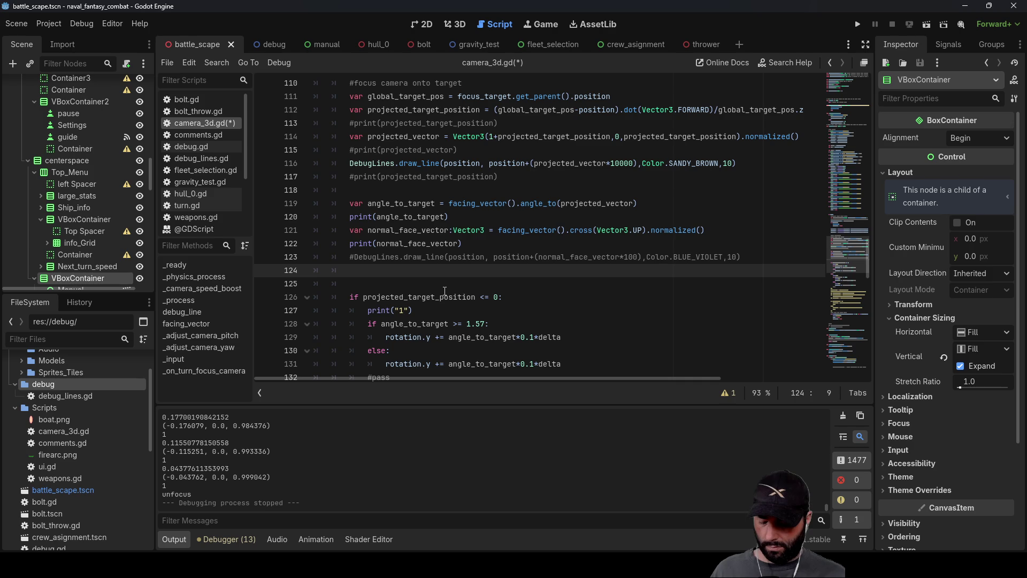
text(d)
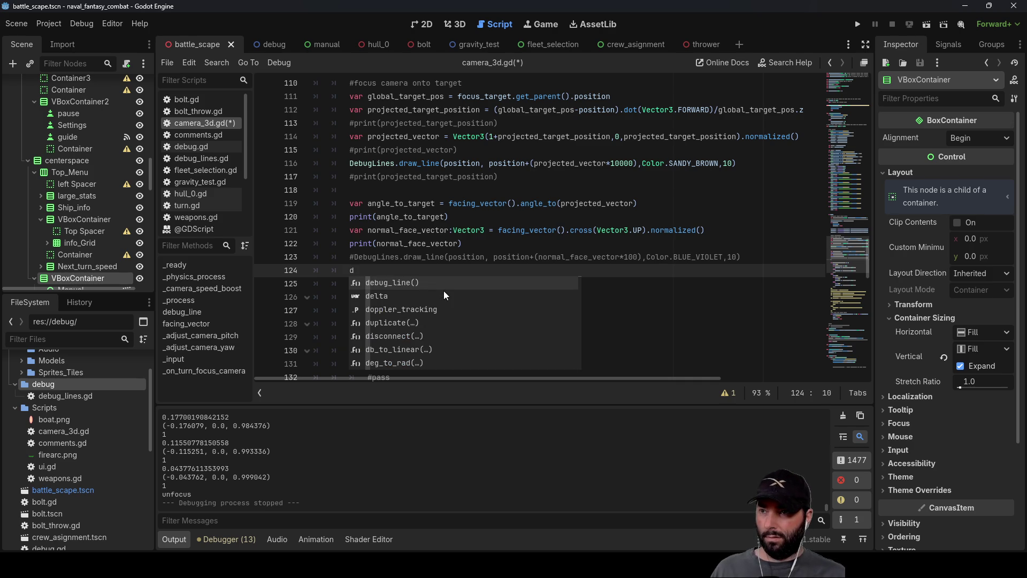
key(BackSpace)
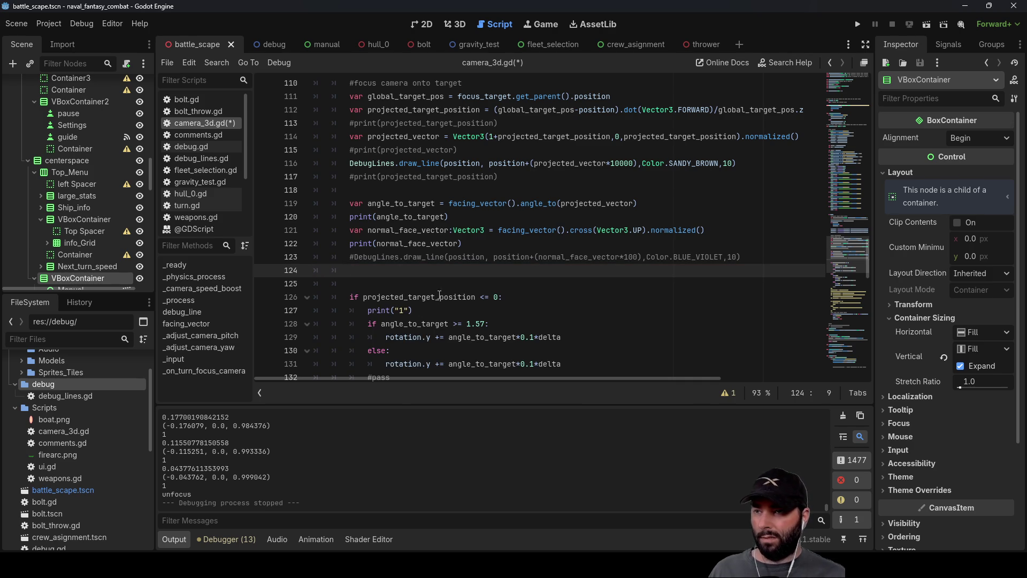
scroll(445, 287, down, 1)
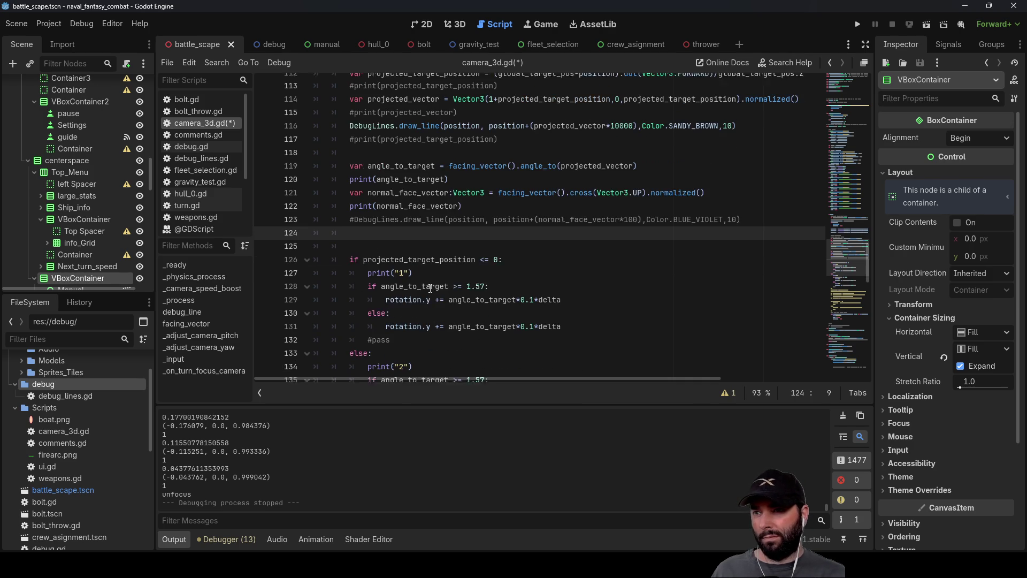
double_click(399, 257)
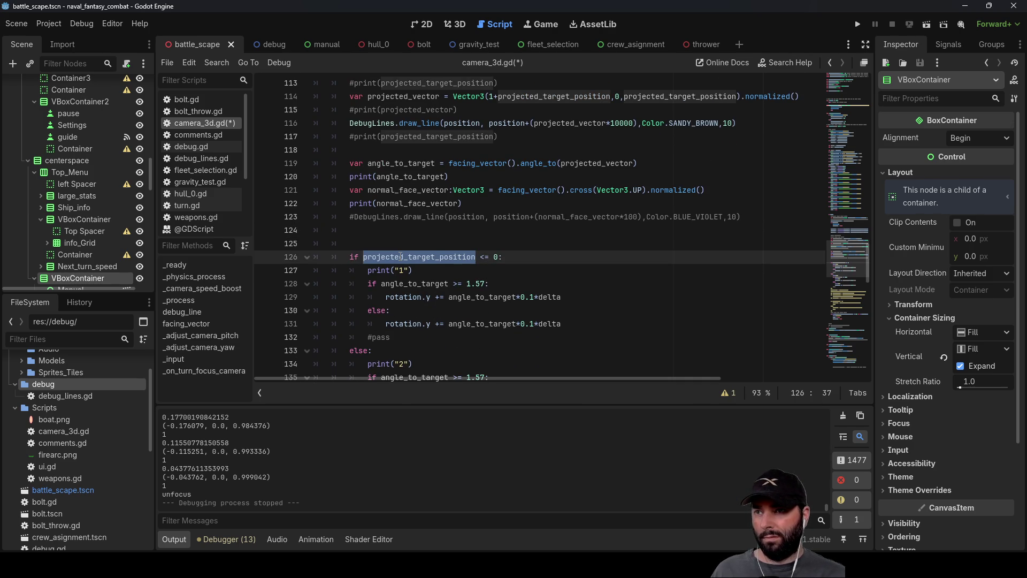
scroll(404, 247, up, 3)
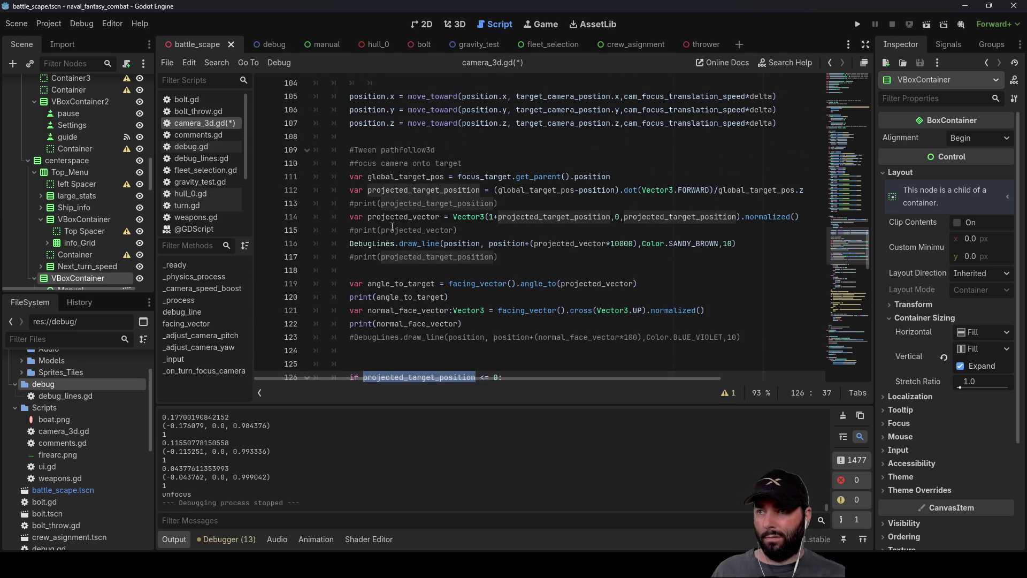
scroll(434, 266, down, 2)
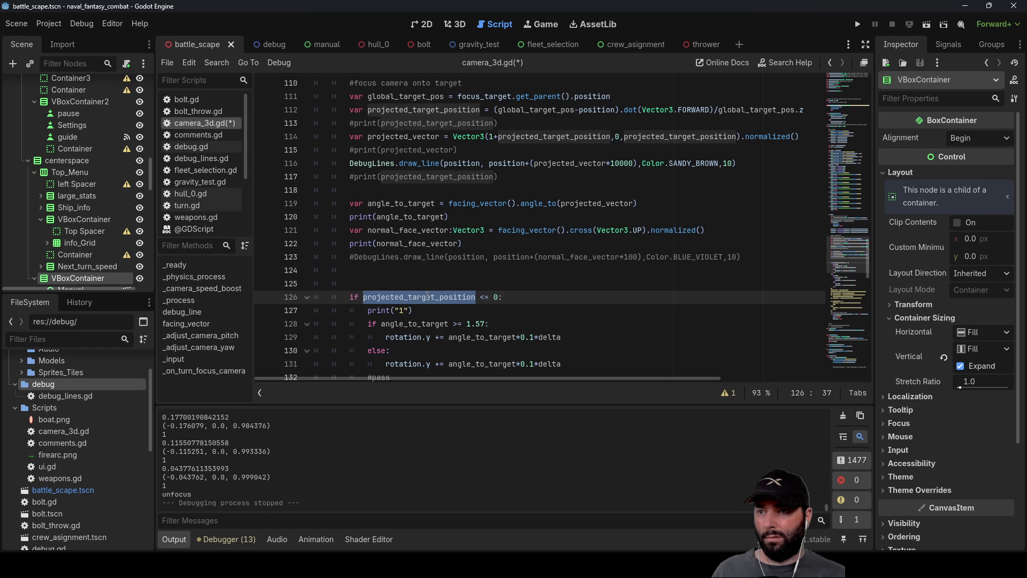
scroll(423, 178, up, 1)
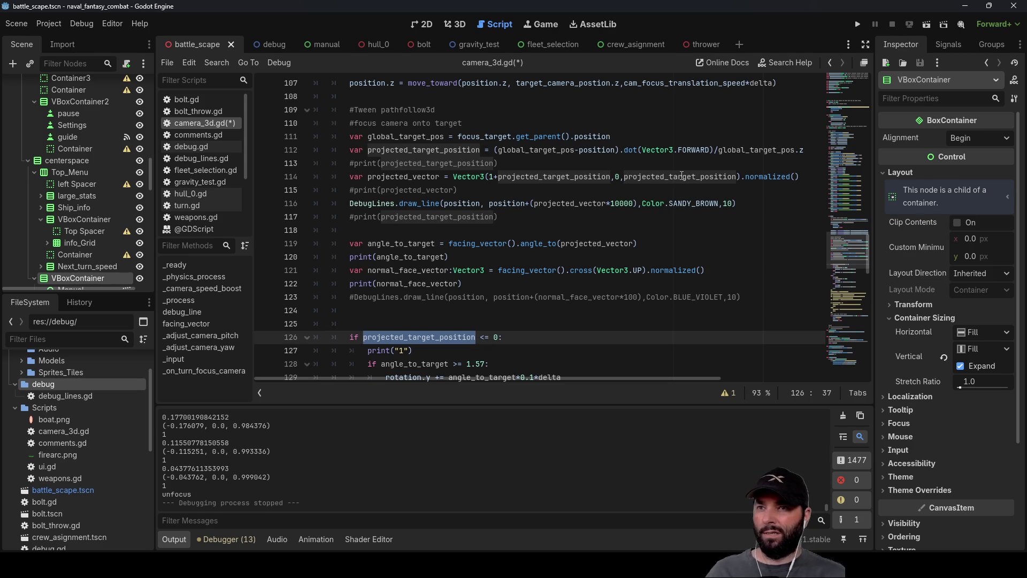
click(610, 243)
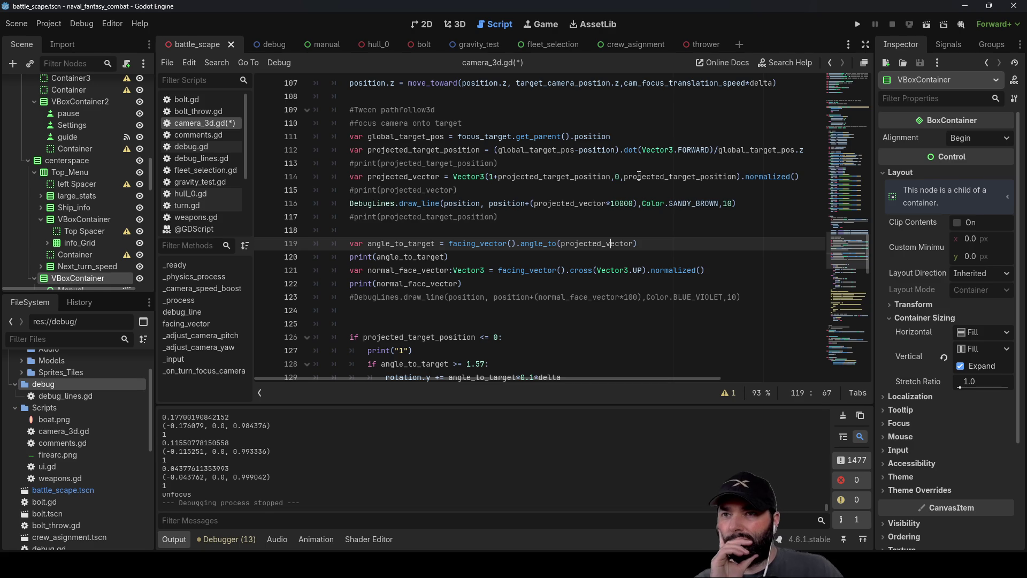
double_click(538, 176)
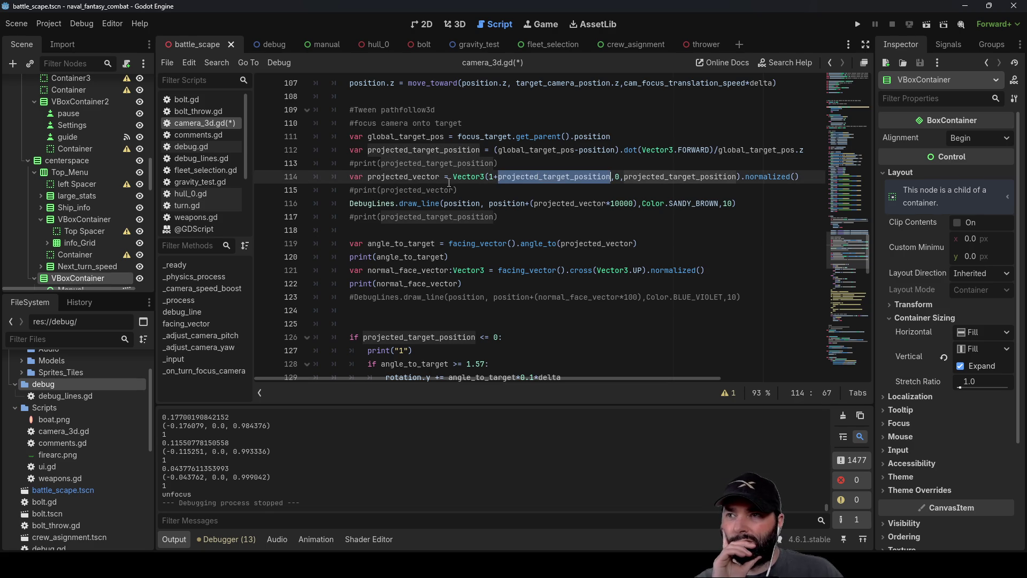
double_click(417, 177)
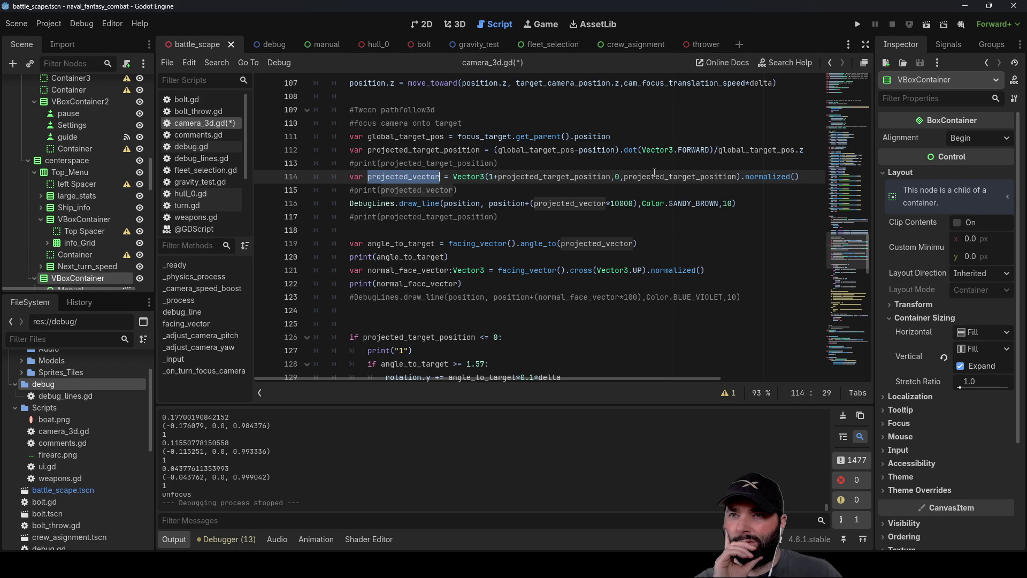
double_click(654, 176)
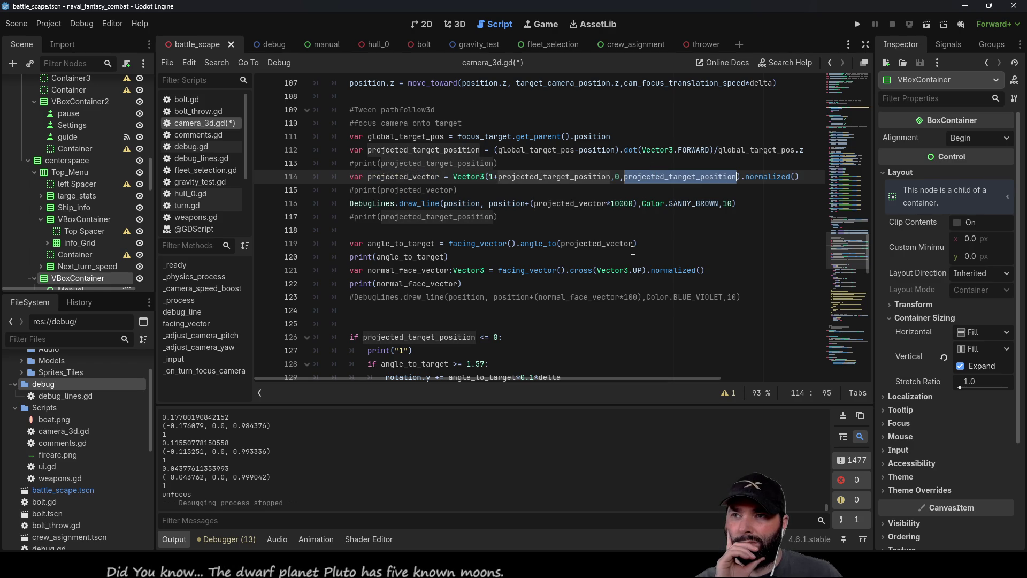
double_click(400, 149)
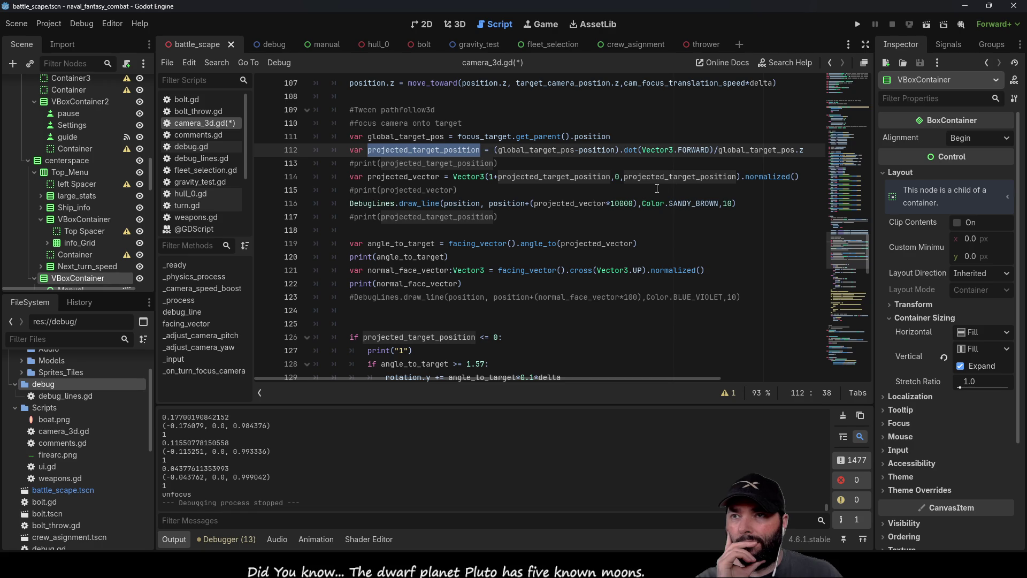
scroll(540, 240, down, 3)
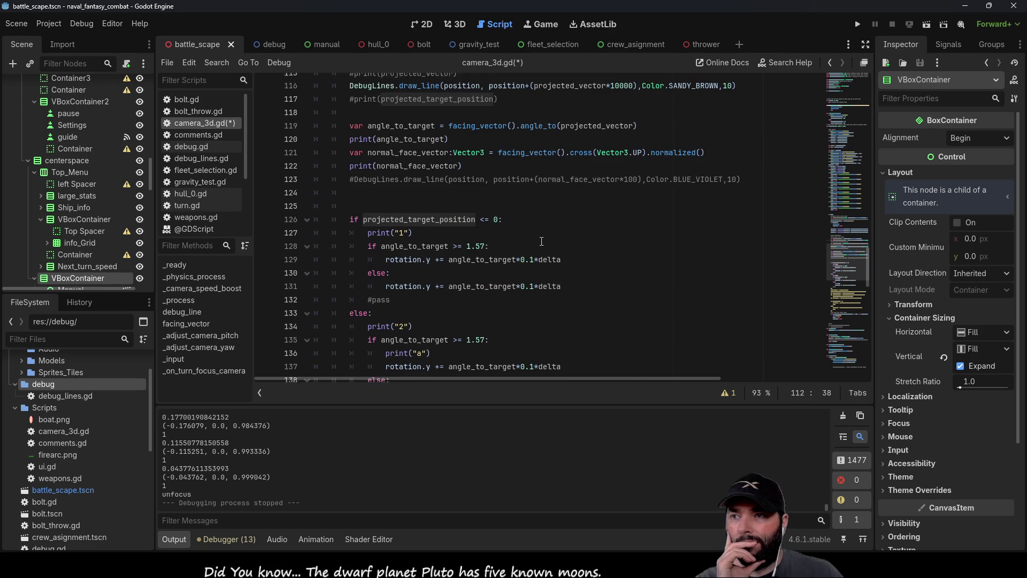
scroll(426, 216, down, 3)
scroll(430, 224, up, 3)
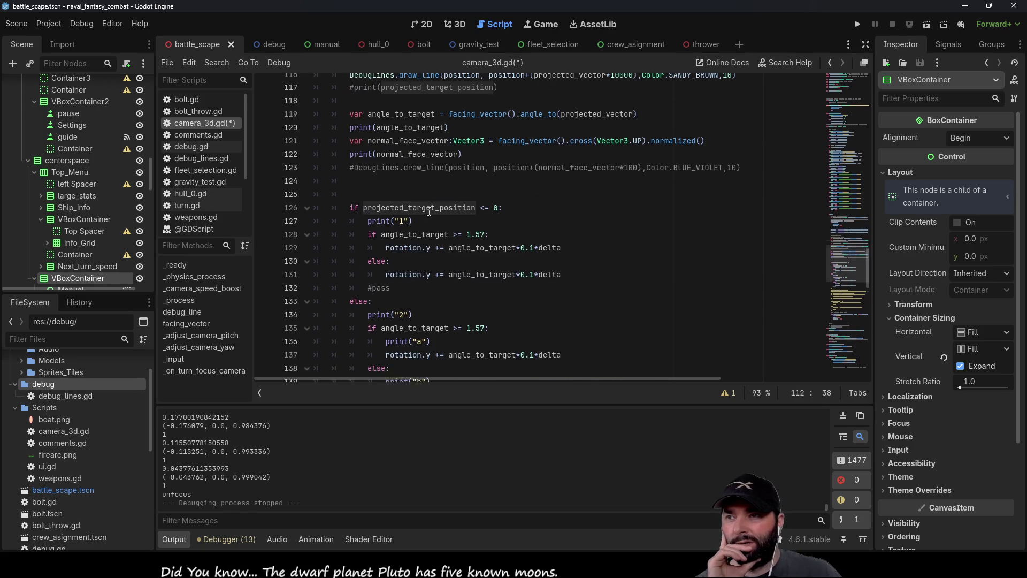
scroll(442, 252, up, 2)
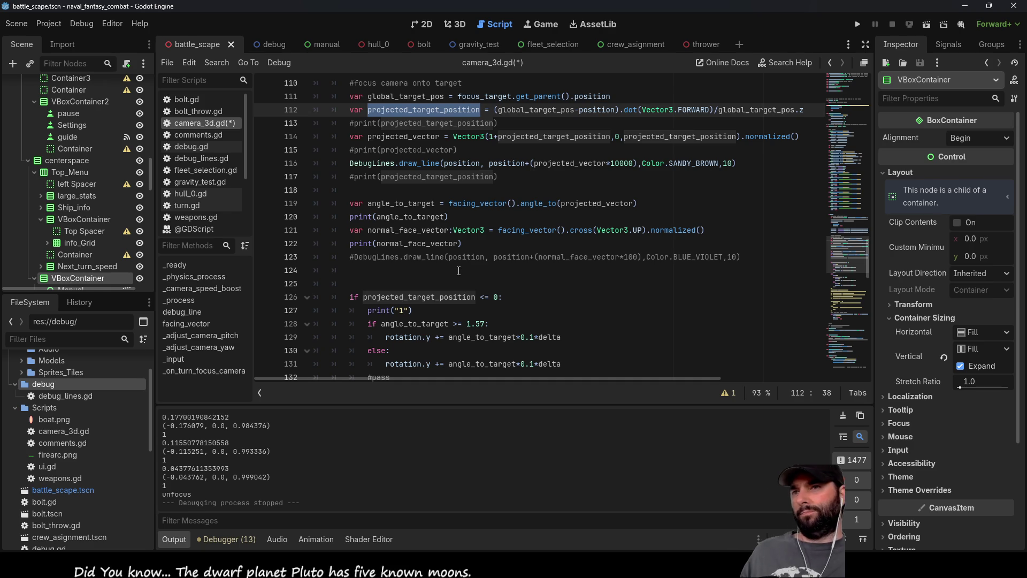
click(351, 245)
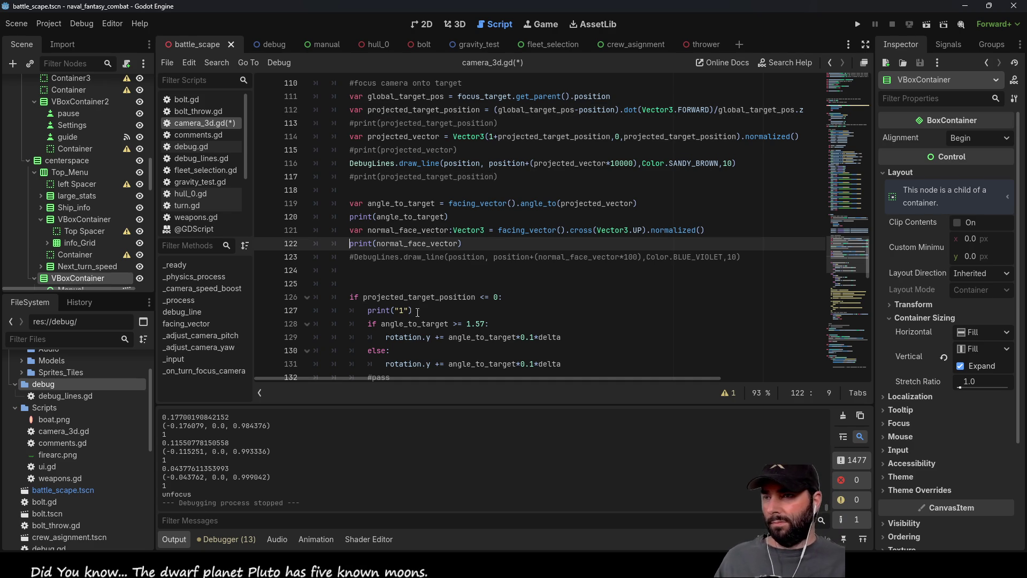
Add a new line 122 declaring 'var rot_dir =' with .dot(normal_face_vector)
key(ctrl+shift+Return)
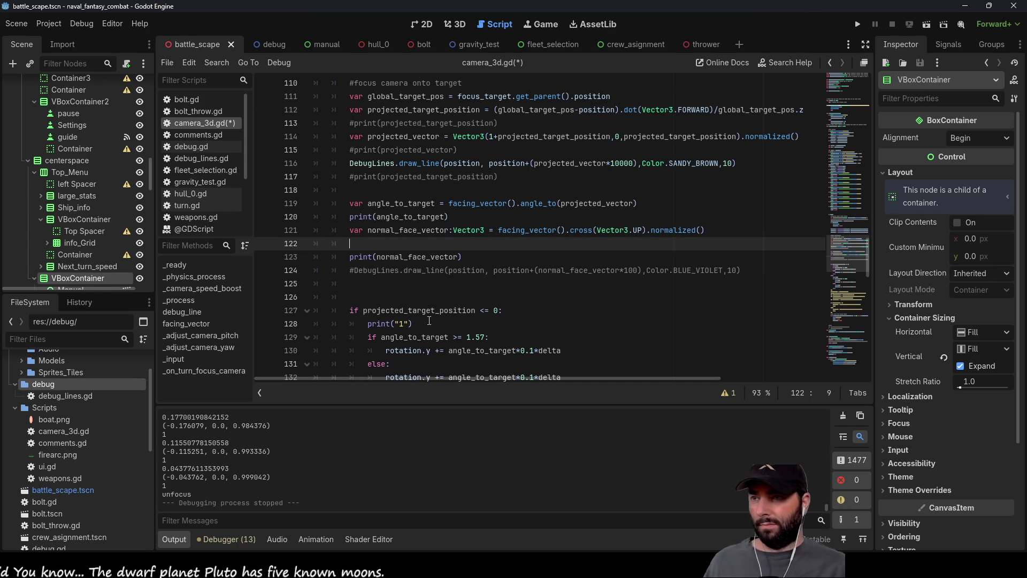
text(var )
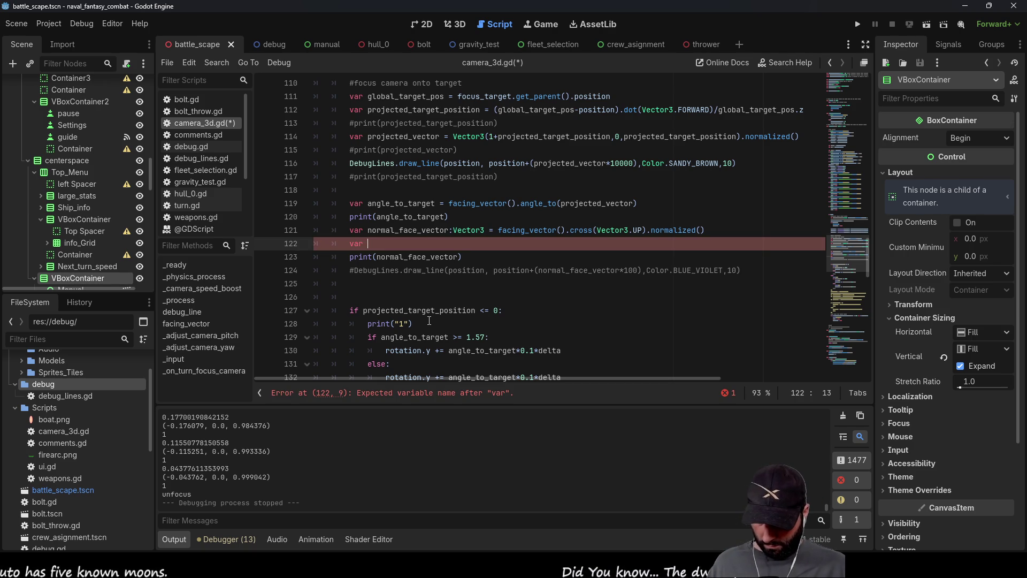
text(rot_)
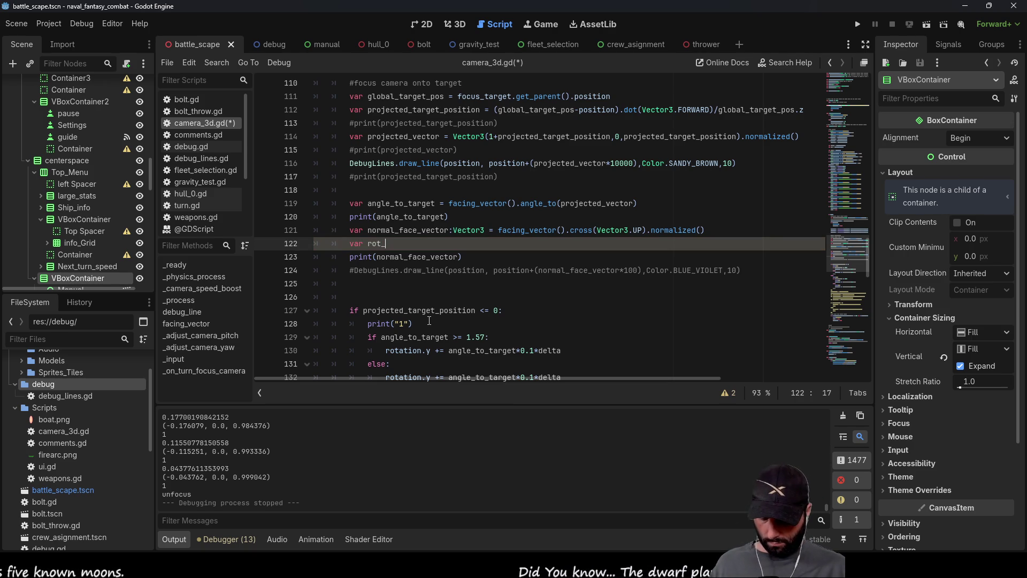
text(dir )
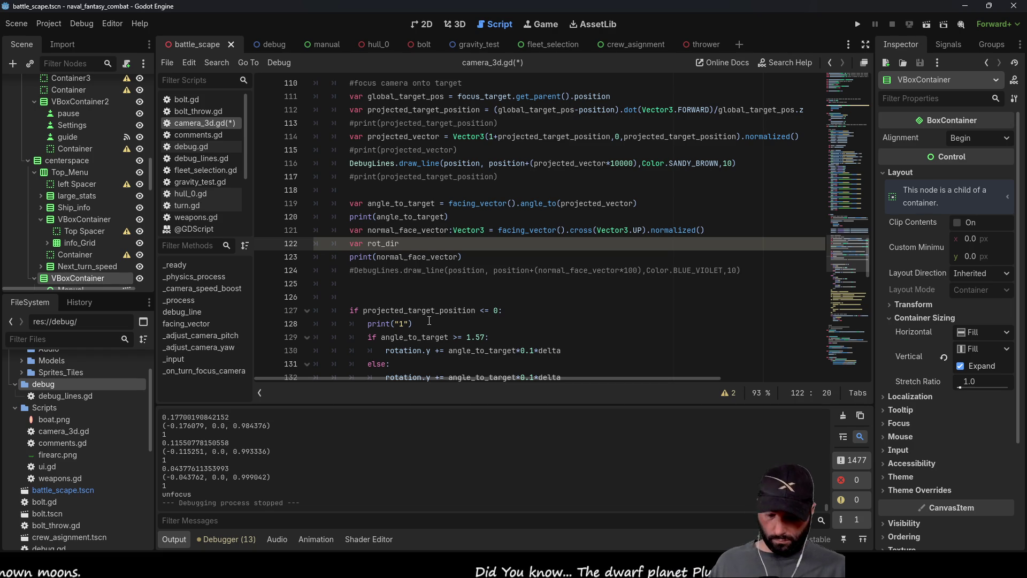
text(=)
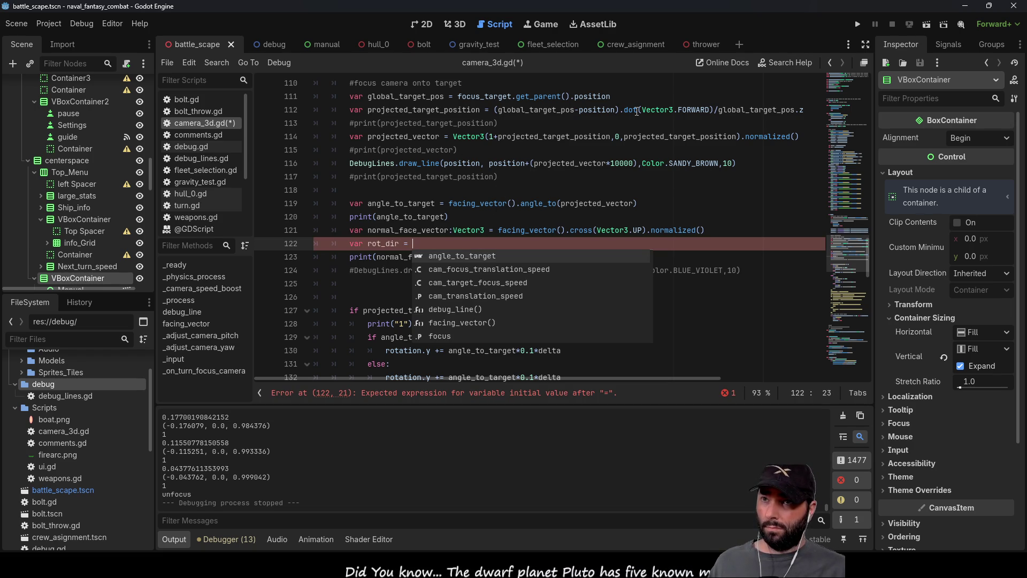
double_click(401, 230)
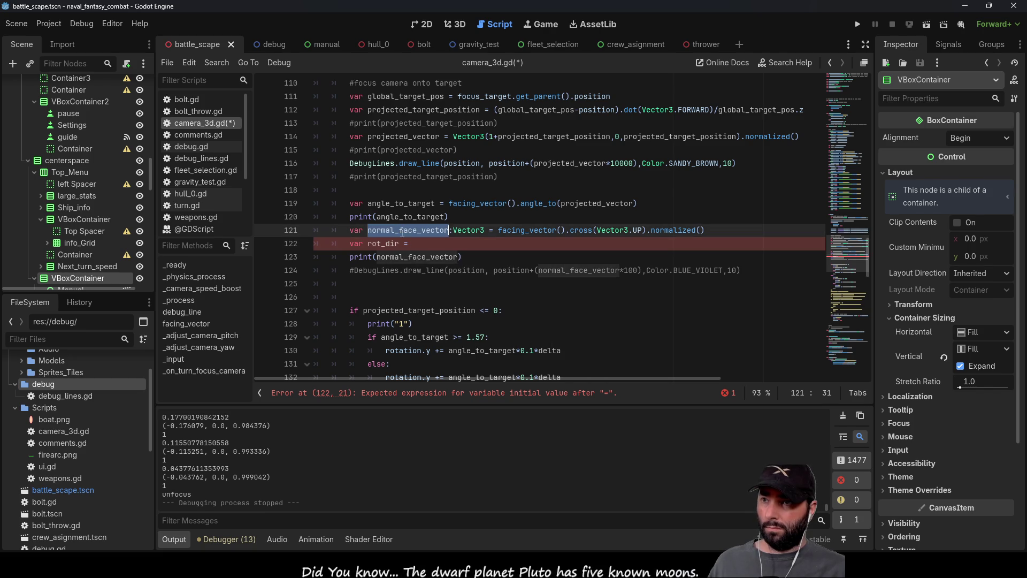
key(ctrl+c)
key(Down)
key(ctrl+v)
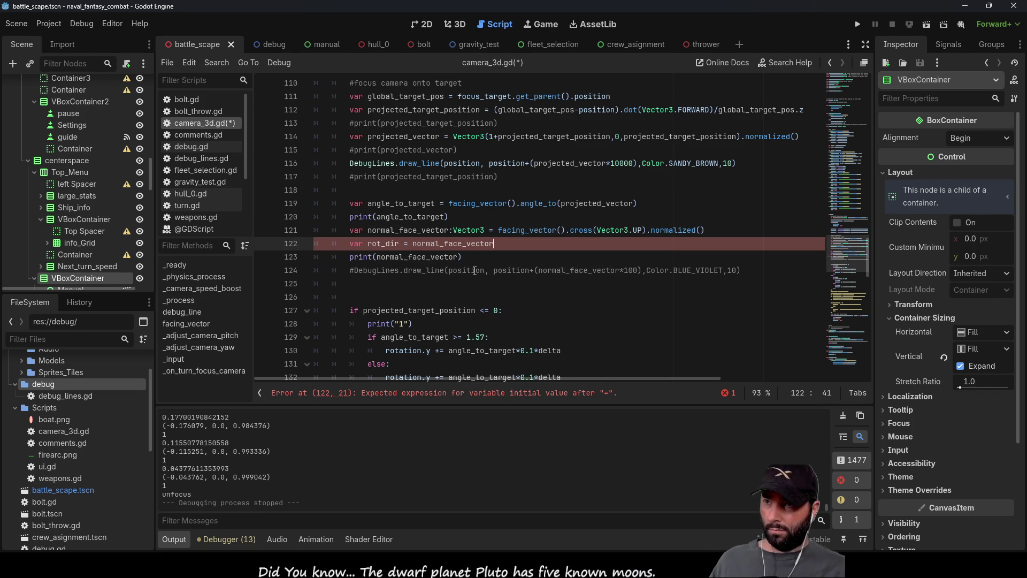
text(.d)
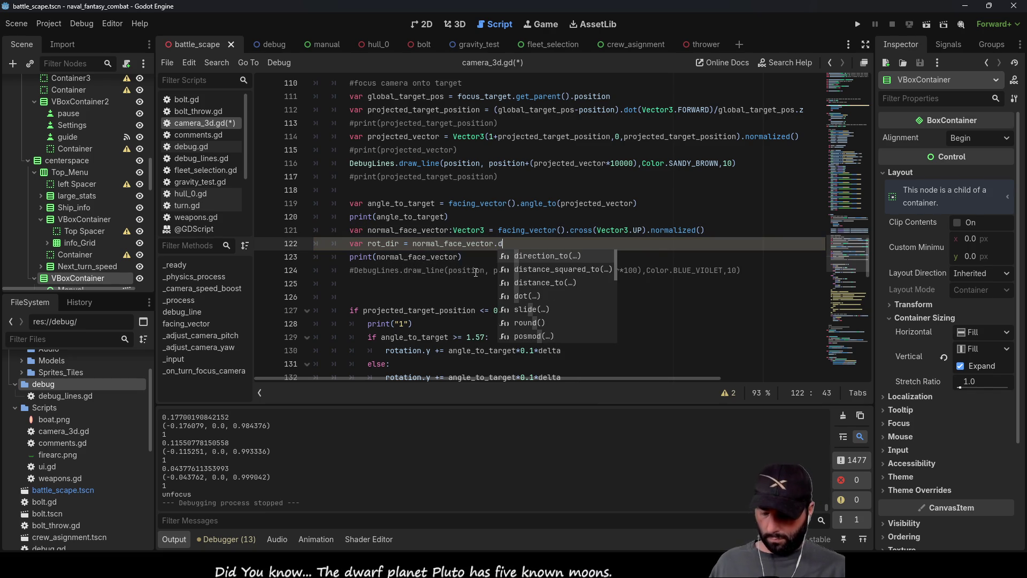
text(ot())
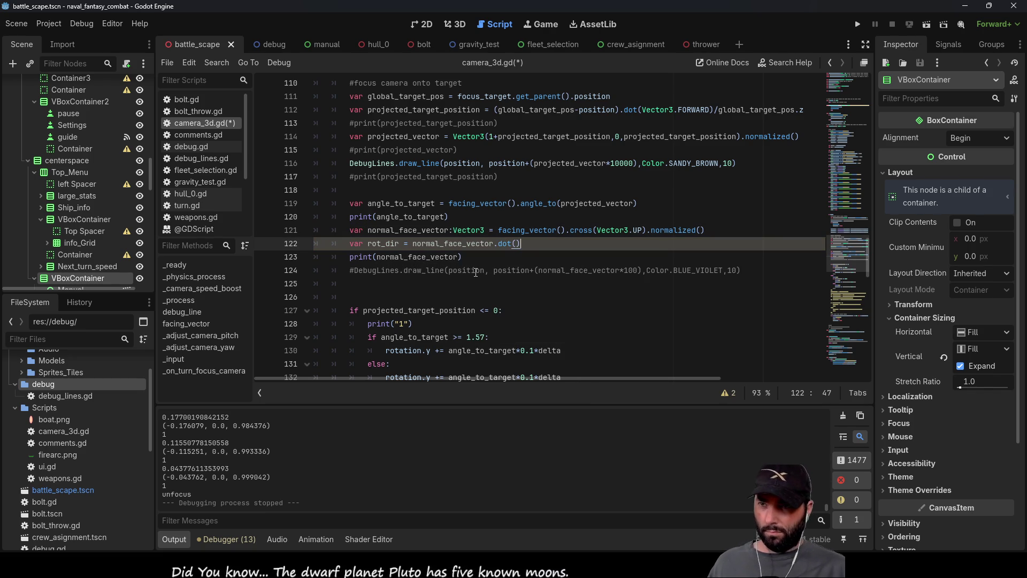
key(Left)
key(Left)
key(Left)
key(shift+Left)
key(shift+Left)
key(shift+Left)
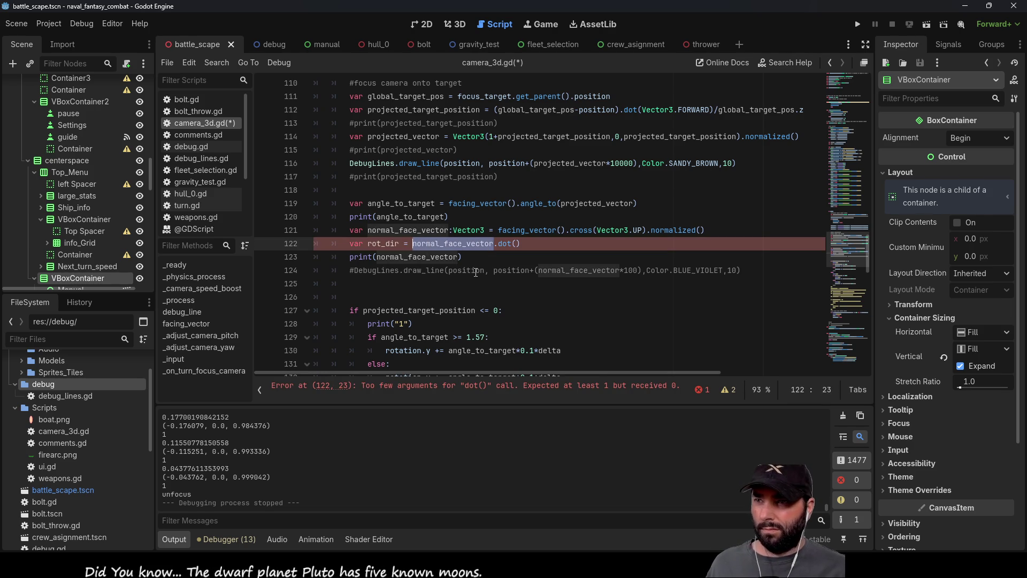
key(ctrl+x)
key(Right)
key(Right)
key(Right)
key(ctrl+v)
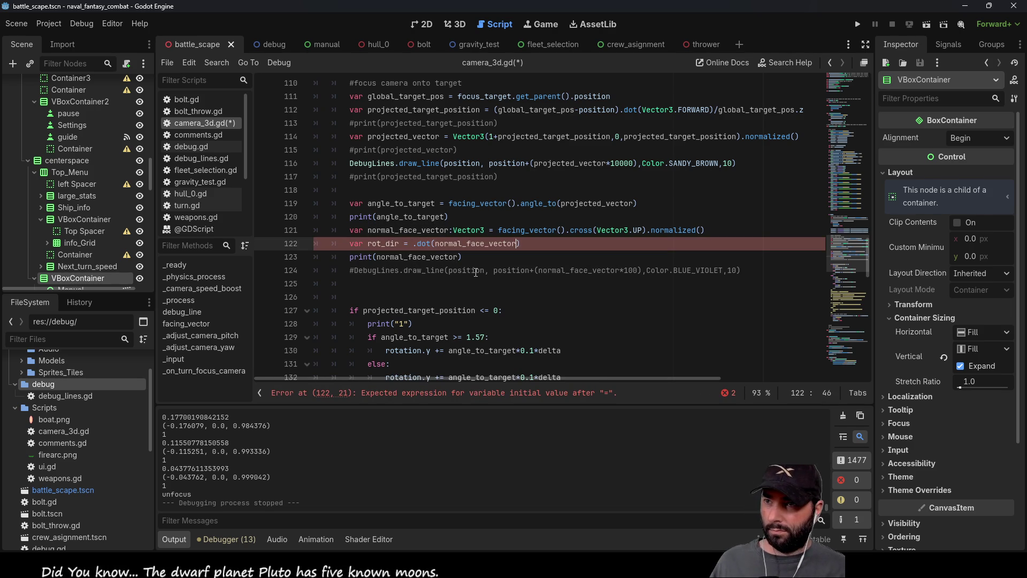
key(Left)
key(Left)
key(Left)
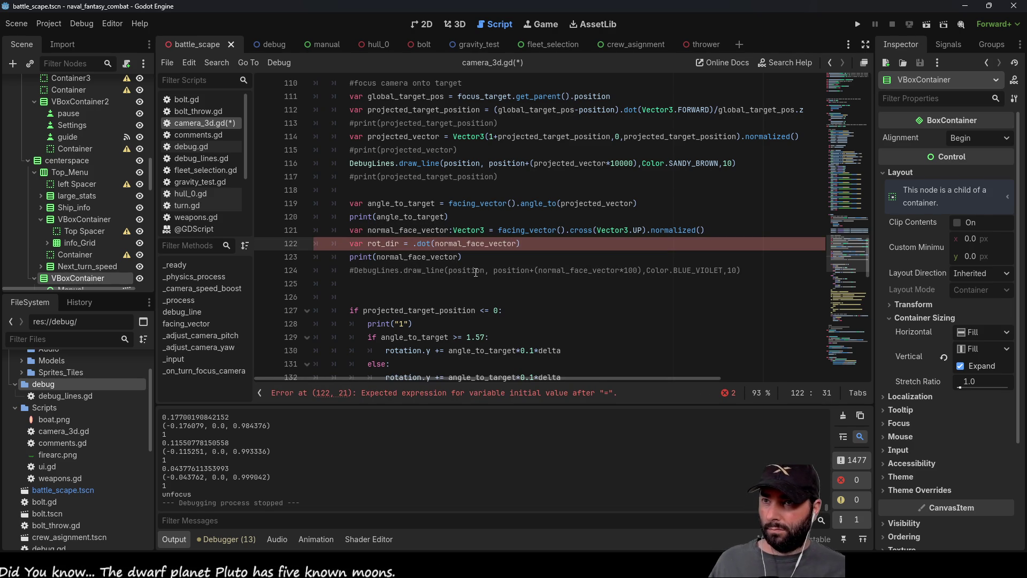
Put facing_vector() before the dot call, giving rot_dir = facing_vector().dot(normal_face_vector)
double_click(514, 231)
key(ctrl+c)
key(Down)
key(ctrl+Left)
key(ctrl+Left)
key(ctrl+Left)
key(ctrl+v)
text(())
Replace projected_target_position in the if-condition with rot_dir, then run the game with F5
double_click(383, 244)
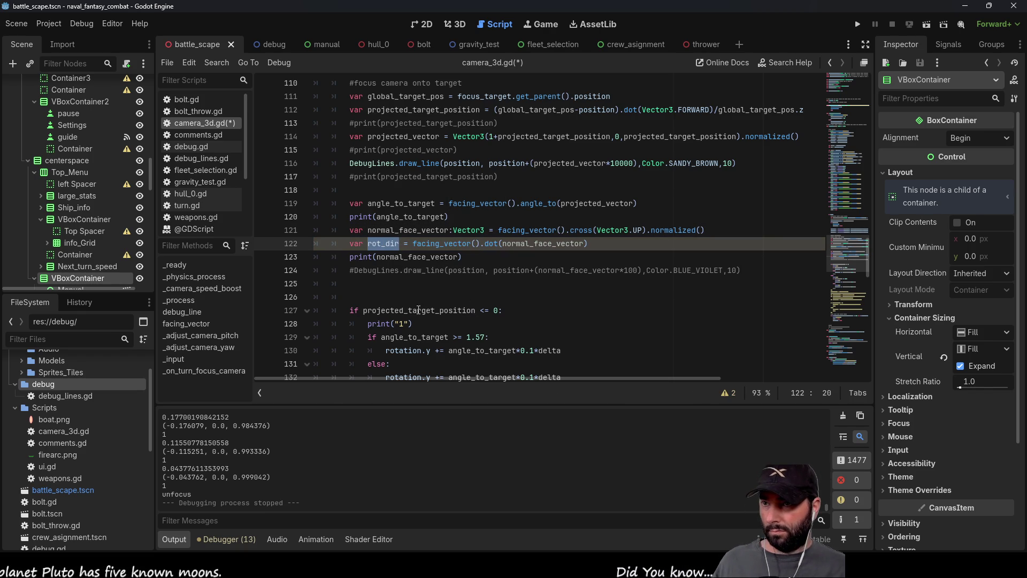
double_click(436, 312)
key(ctrl+v)
scroll(436, 269, down, 4)
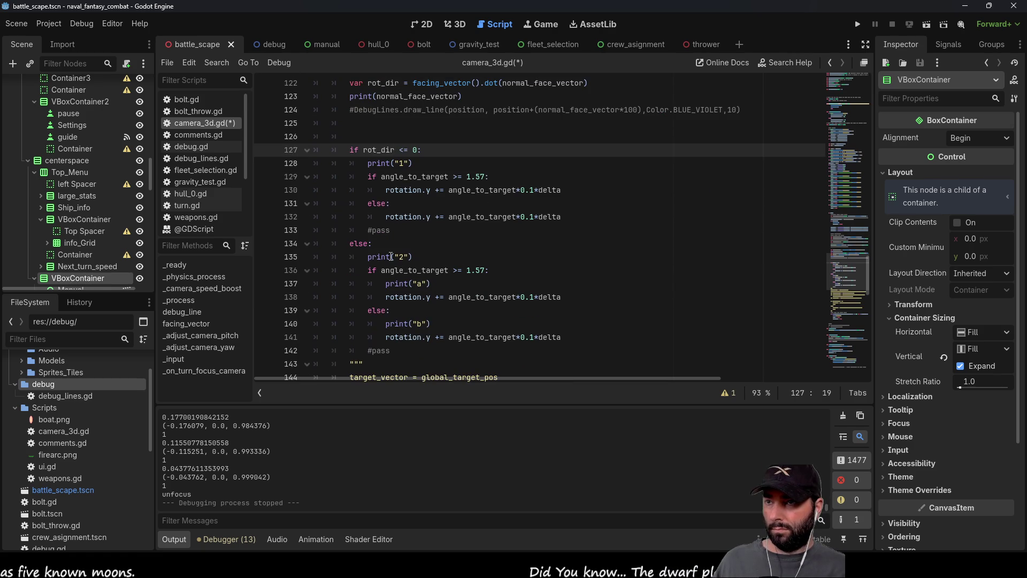
scroll(535, 244, up, 3)
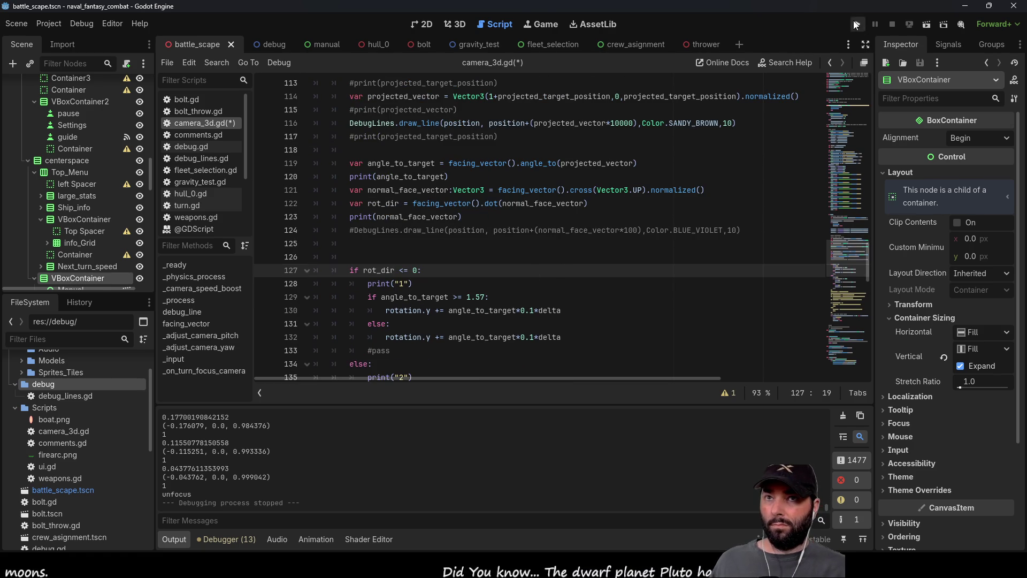
key(F5)
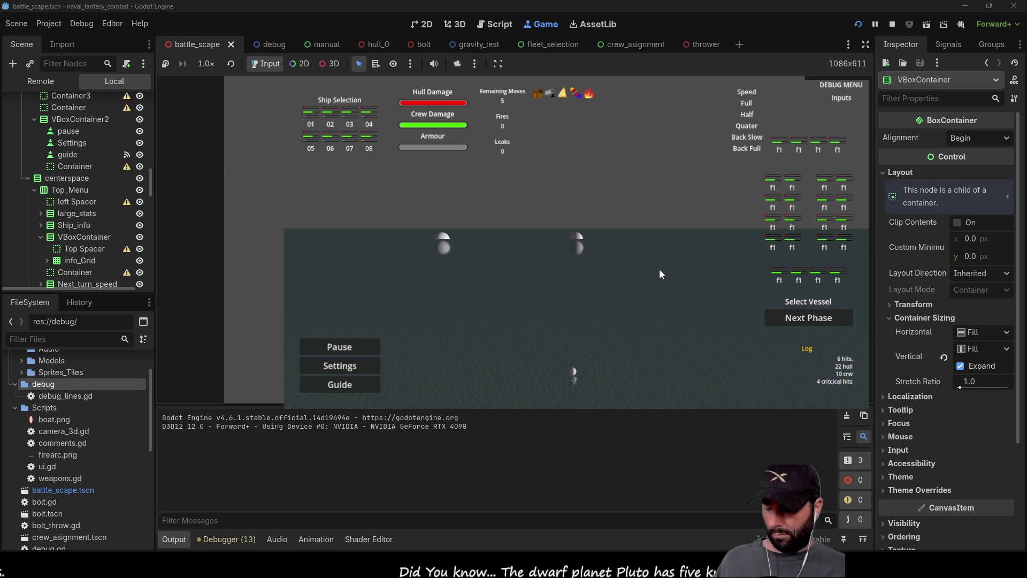
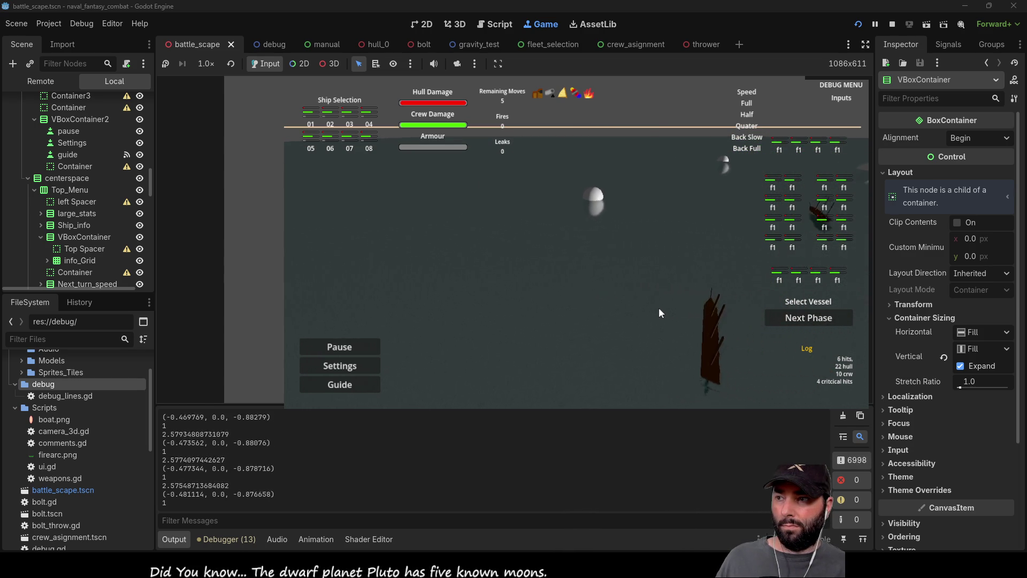
Stop the game, scroll to the rotation-toward-target branch, and test-run battle_scape once more
key(F8)
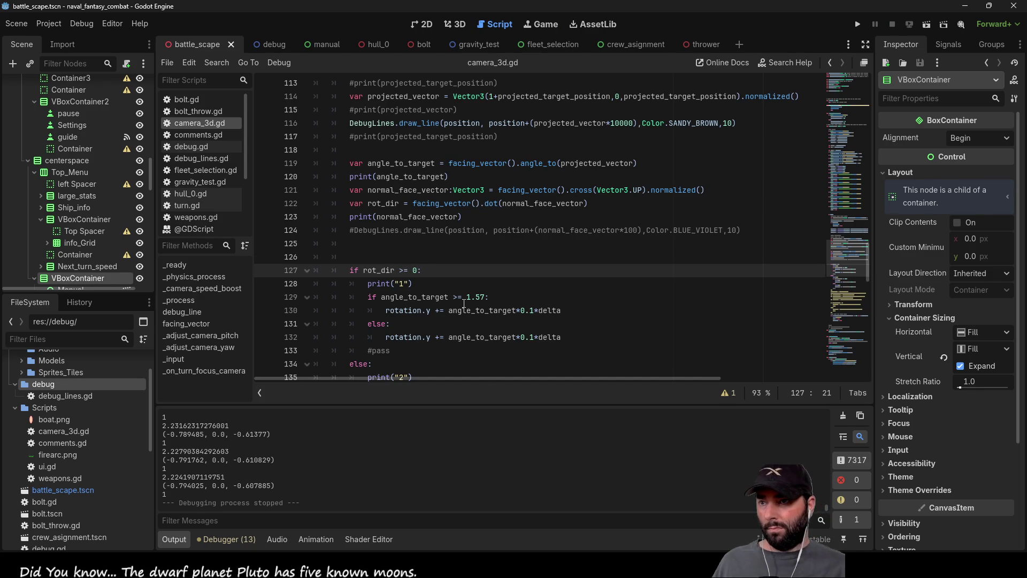
scroll(465, 304, down, 3)
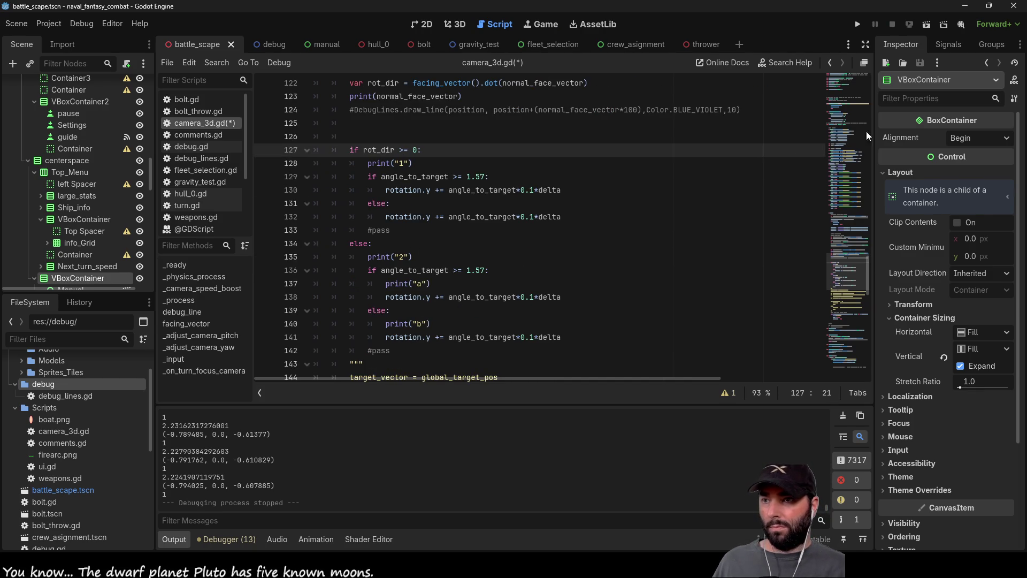
click(858, 25)
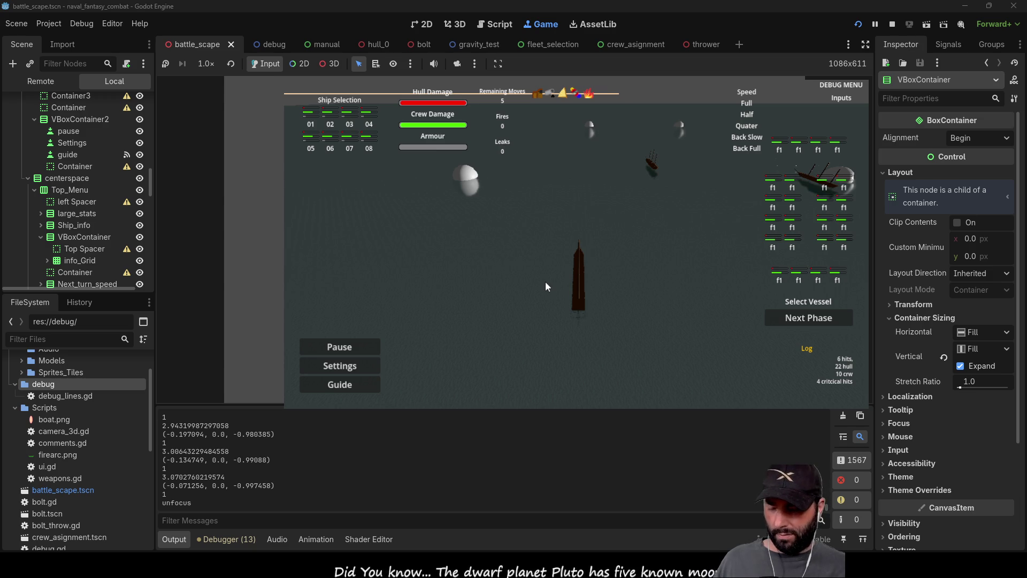
key(F8)
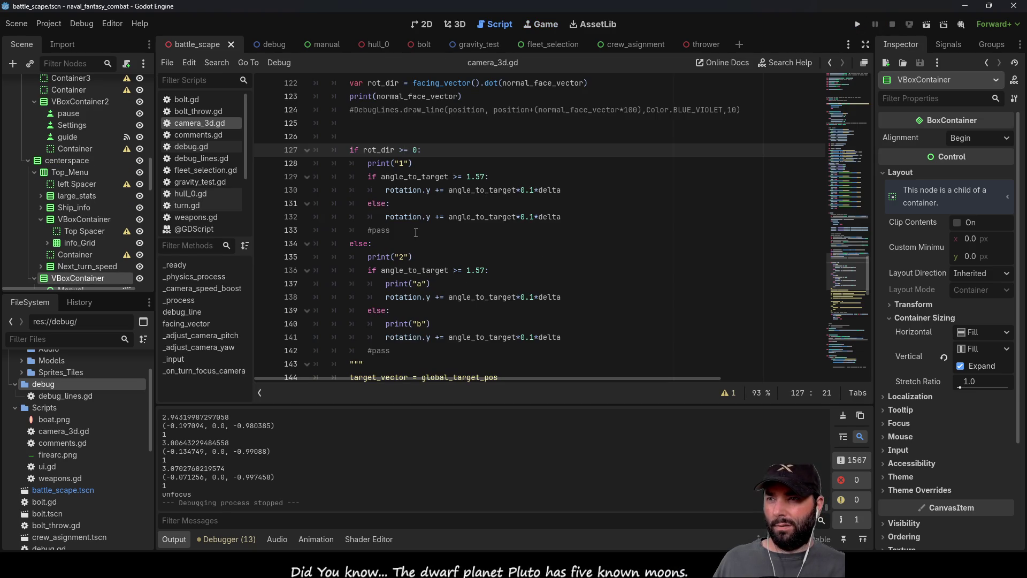
Change line 132's rotation operator to '-' and test-run the camera turning
click(439, 217)
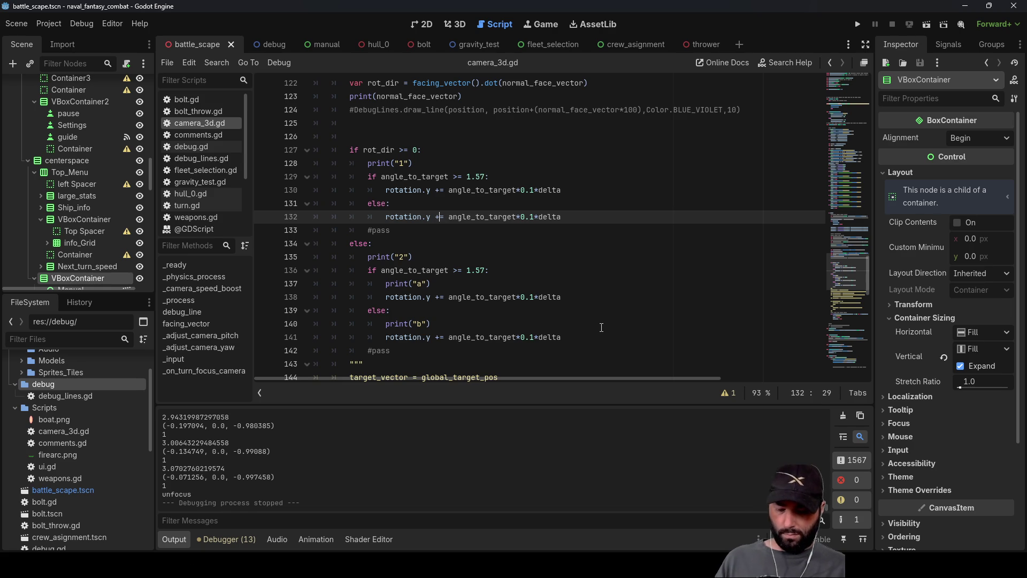
key(BackSpace)
text(-)
key(Down)
key(Down)
key(Down)
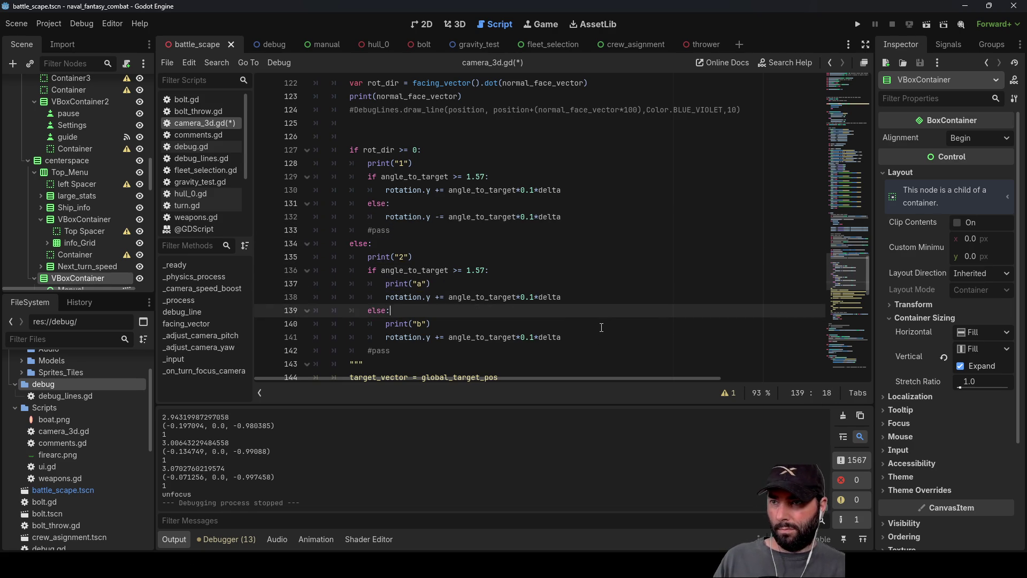
key(Up)
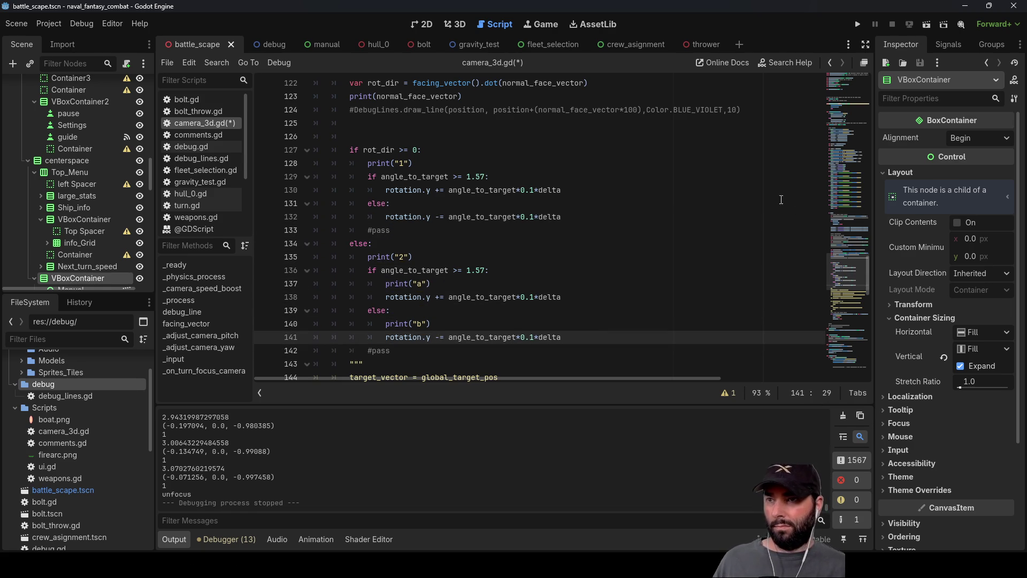
click(858, 24)
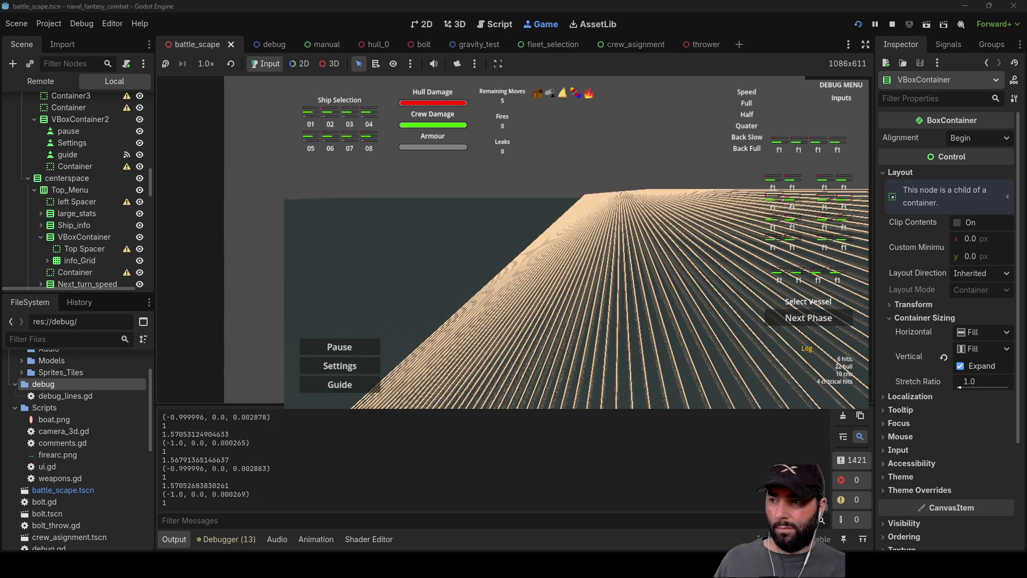
key(F8)
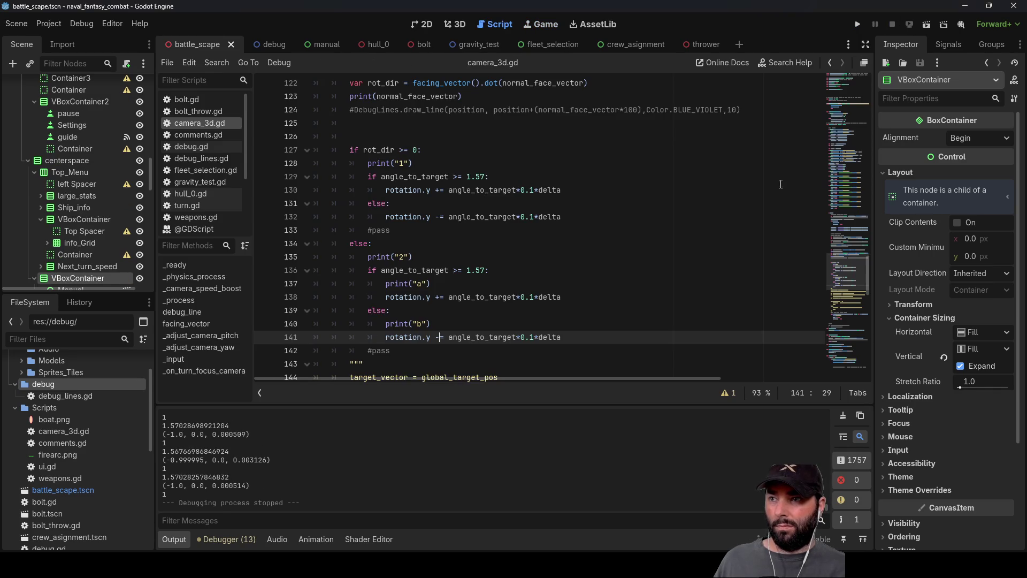
Switch line 130's rotation operator to '+' and test-run the game again
click(436, 194)
key(BackSpace)
text(+)
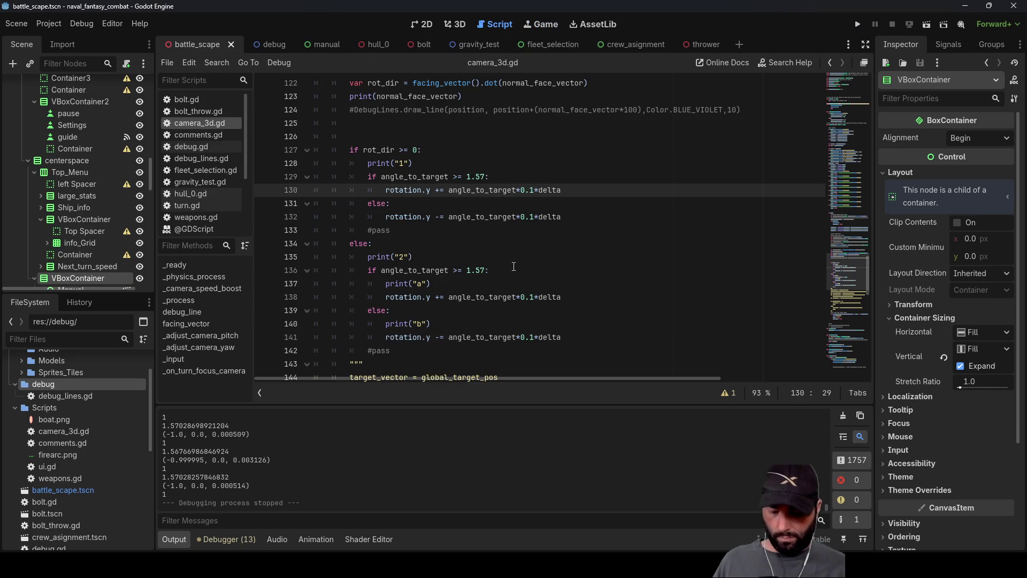
key(Down)
key(Down)
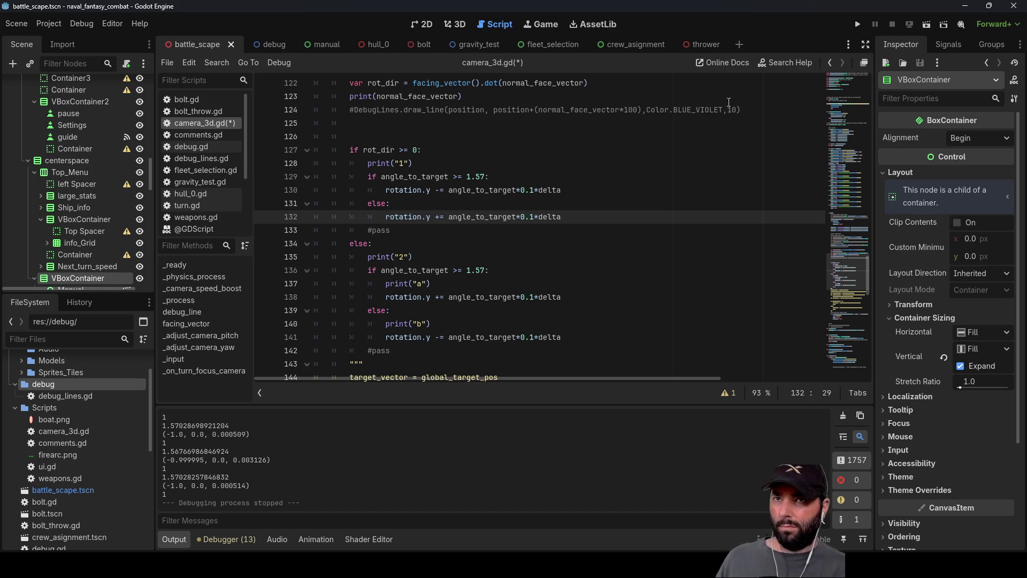
click(856, 24)
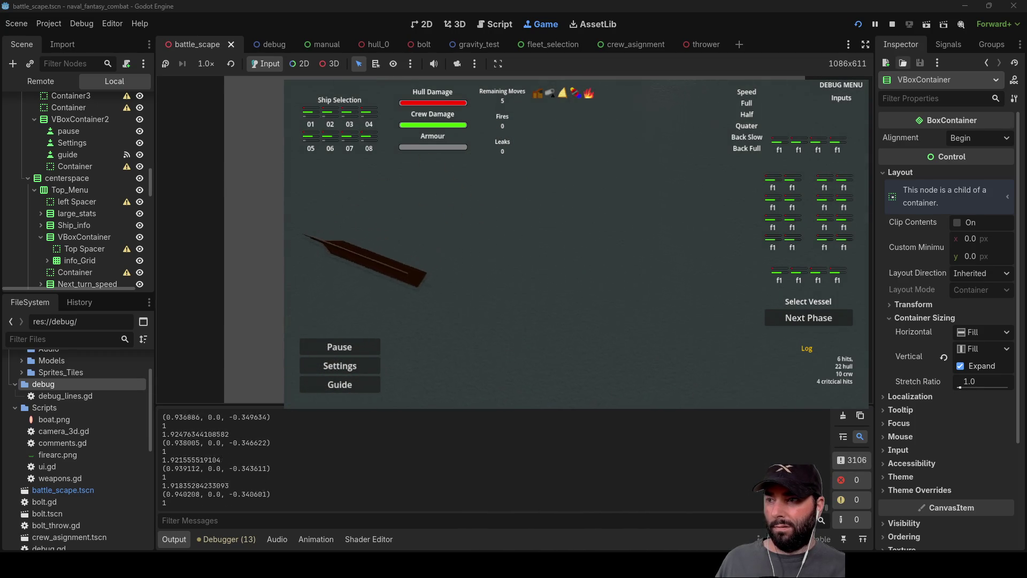
click(892, 24)
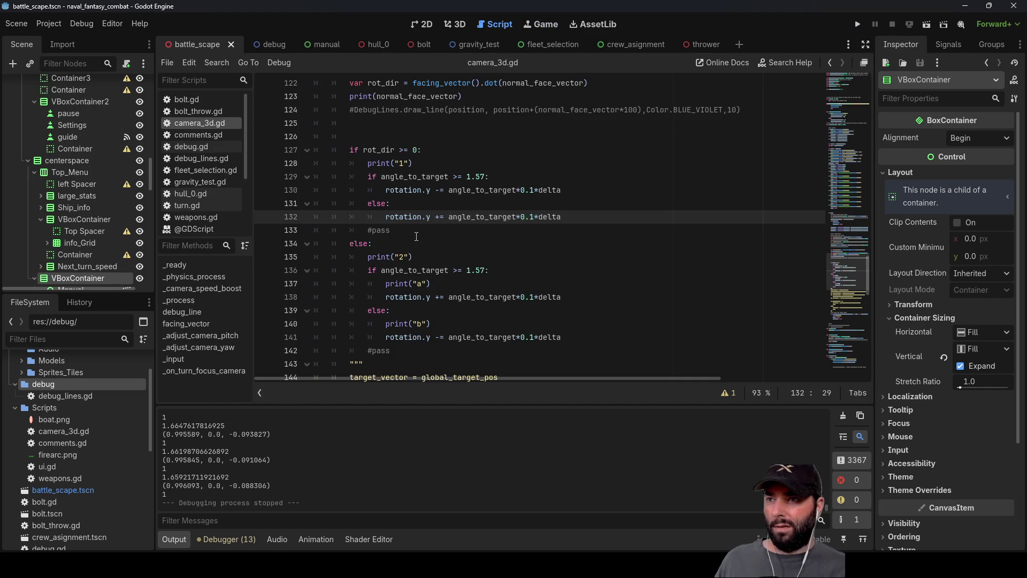
Check the rotation lines 130 and 132, then test-run the camera again
click(444, 190)
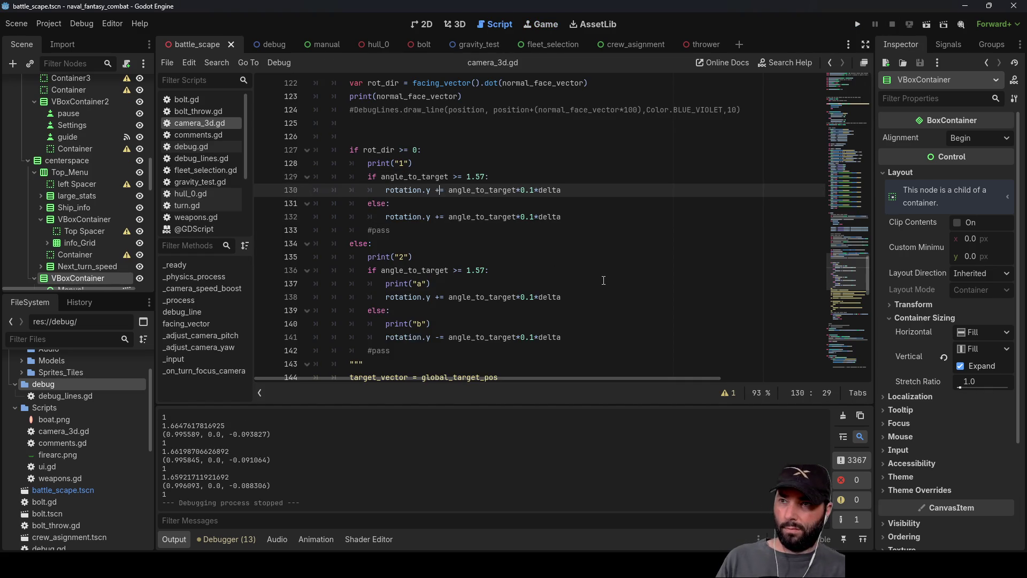
key(Down)
key(Down)
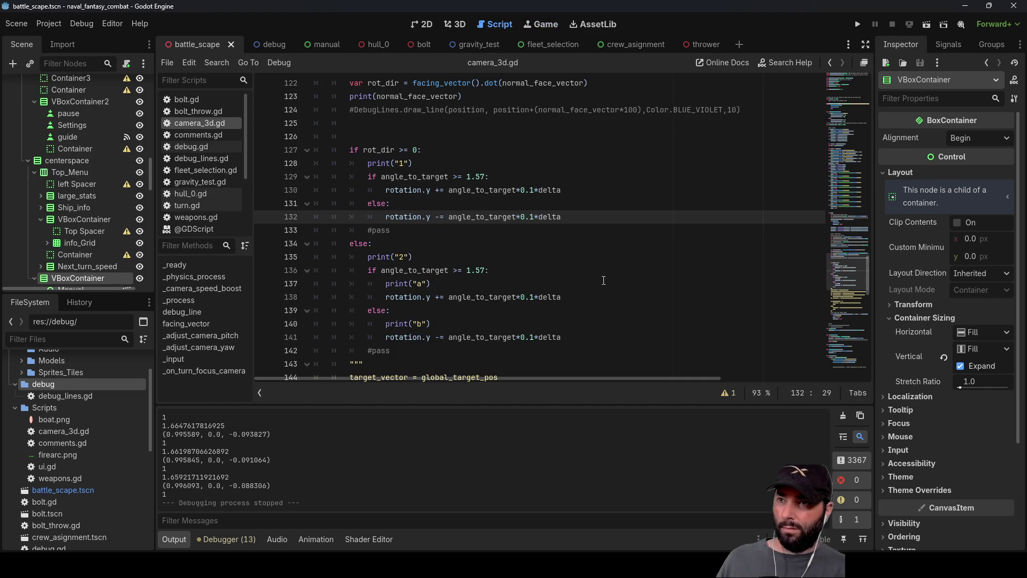
click(858, 24)
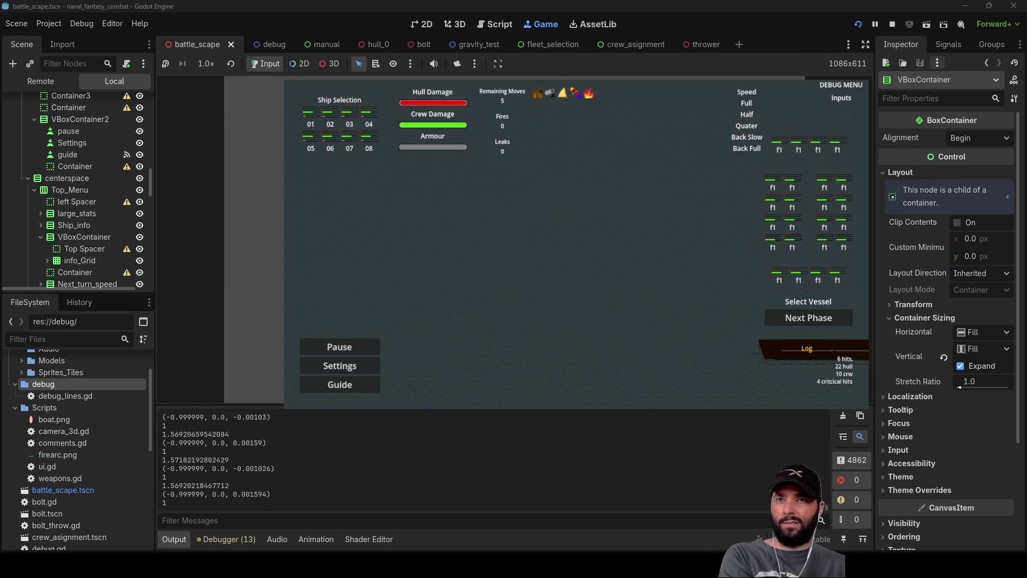
key(F8)
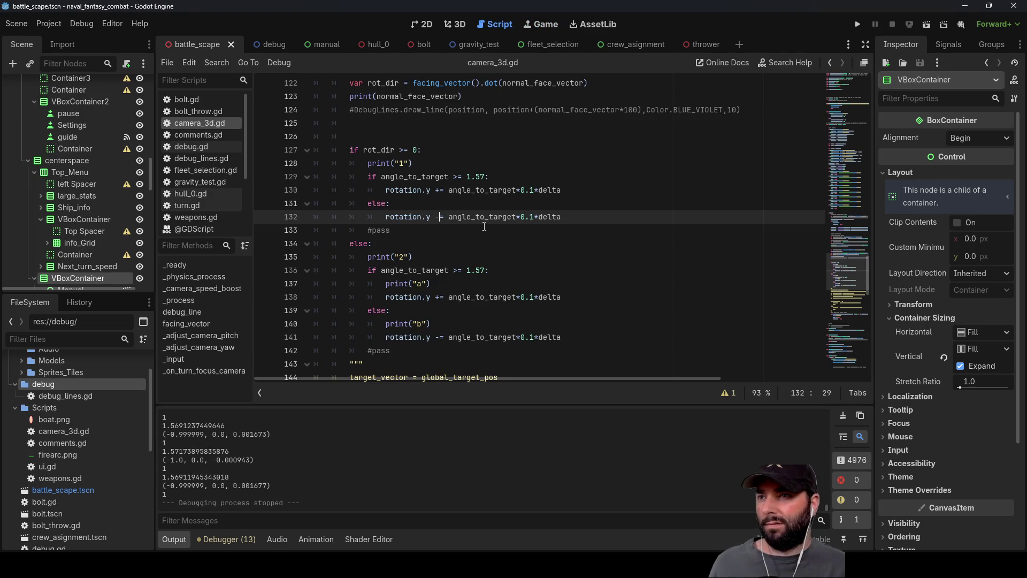
Make line 130 subtract angle_to_target, then test-run and stop the game
key(Up)
key(Up)
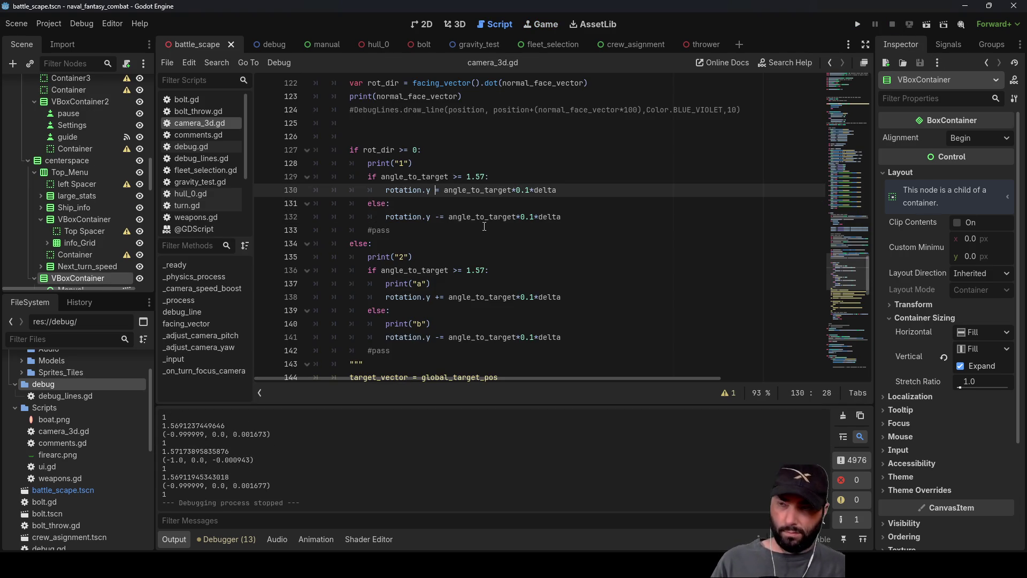
text(-)
key(Down)
key(Down)
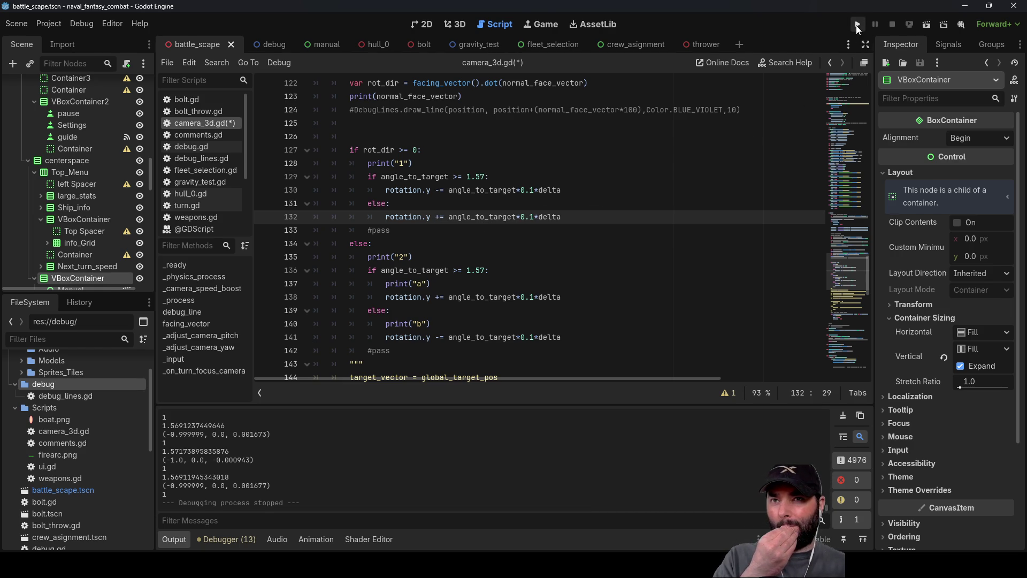
click(857, 26)
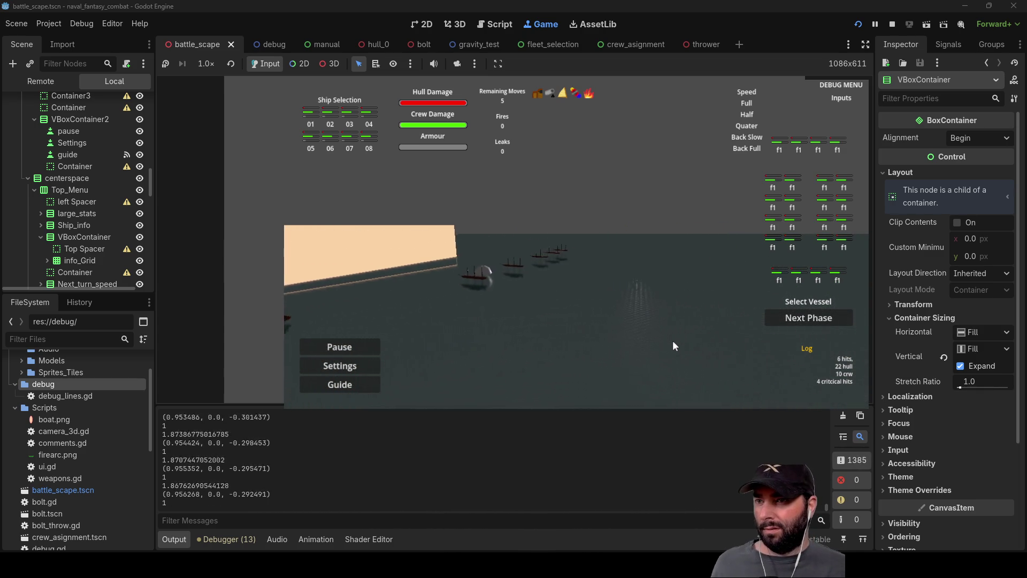
key(F8)
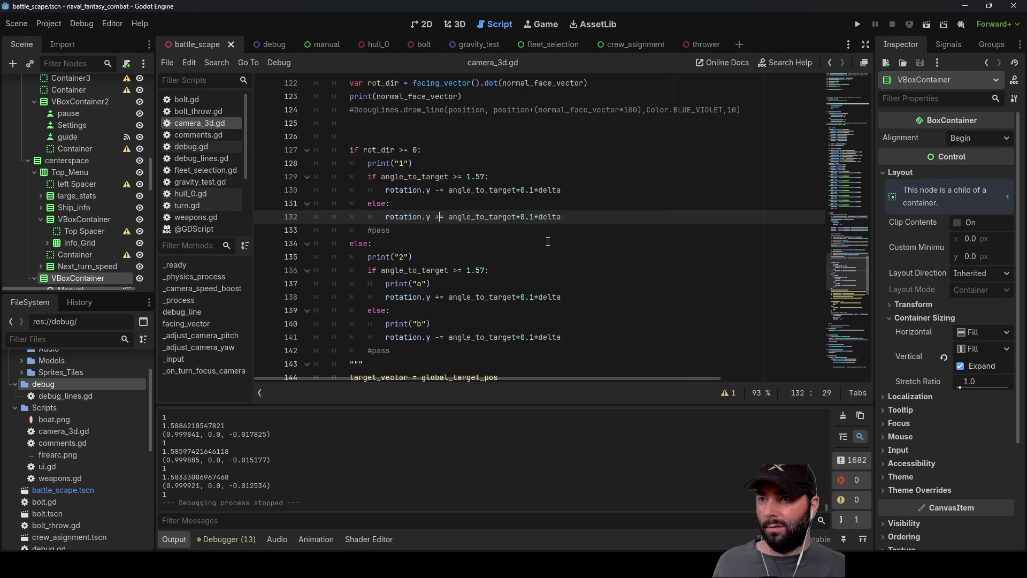
click(456, 175)
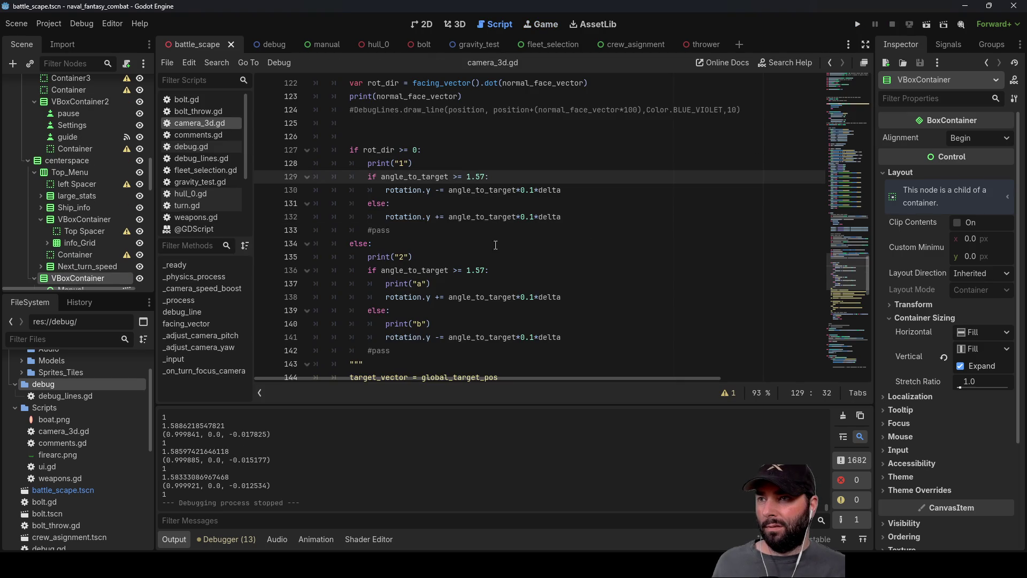
click(404, 150)
text(<)
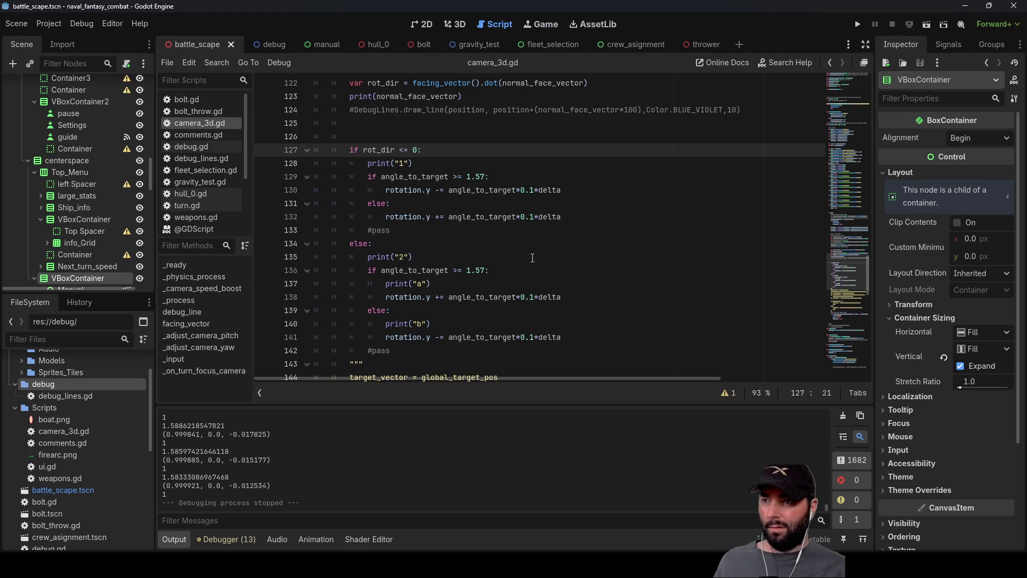
click(857, 25)
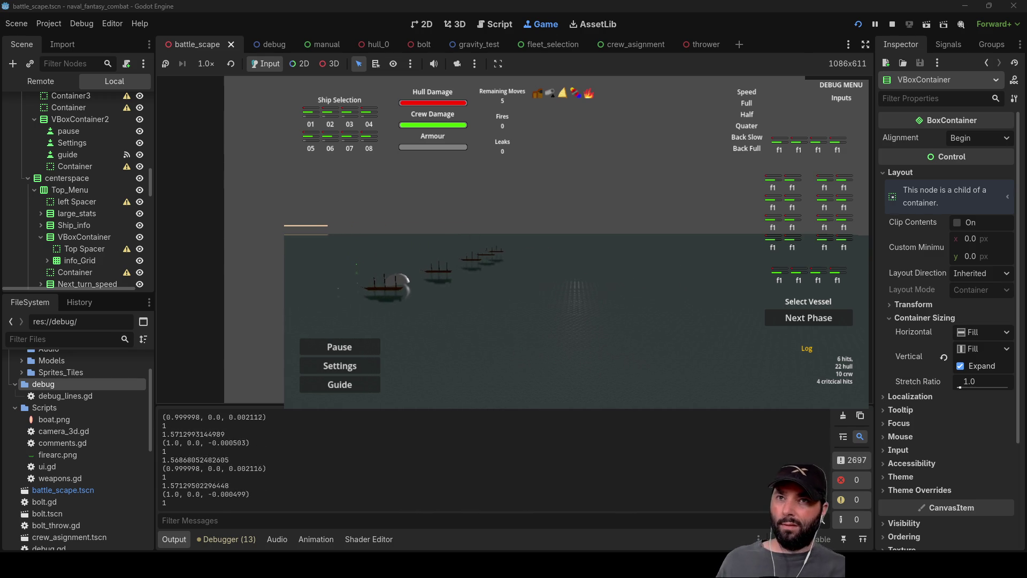
click(892, 24)
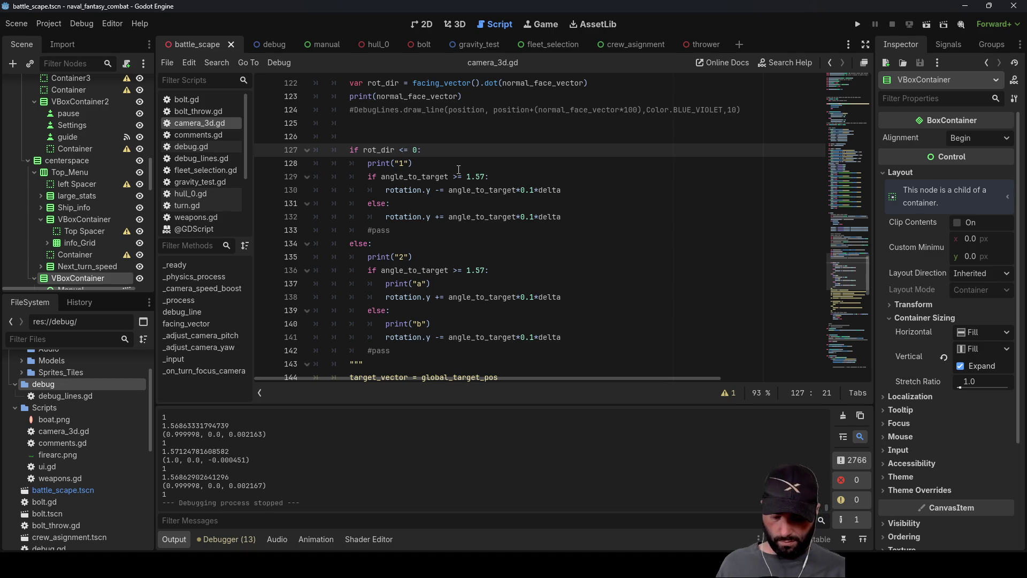
key(F5)
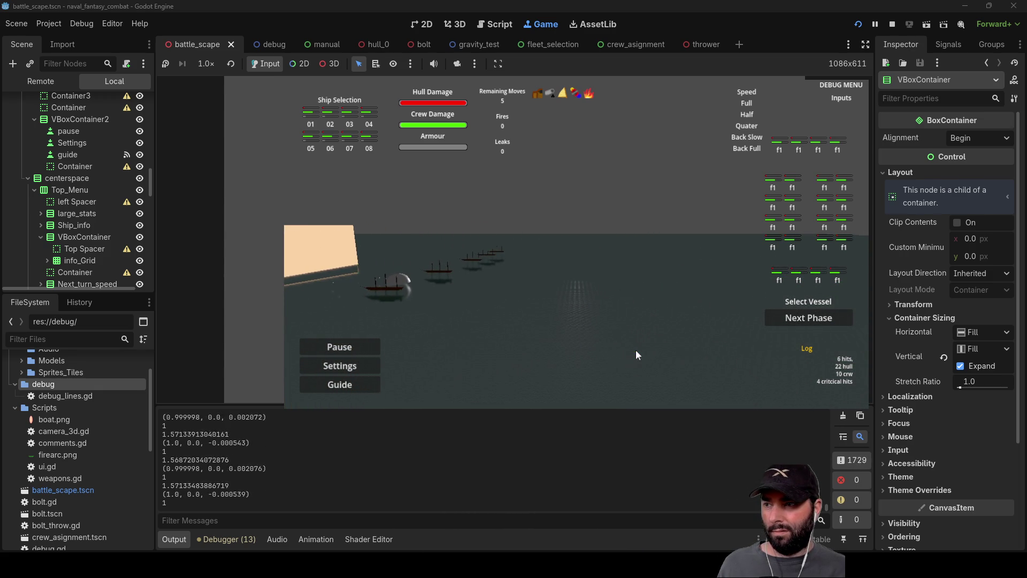
key(F8)
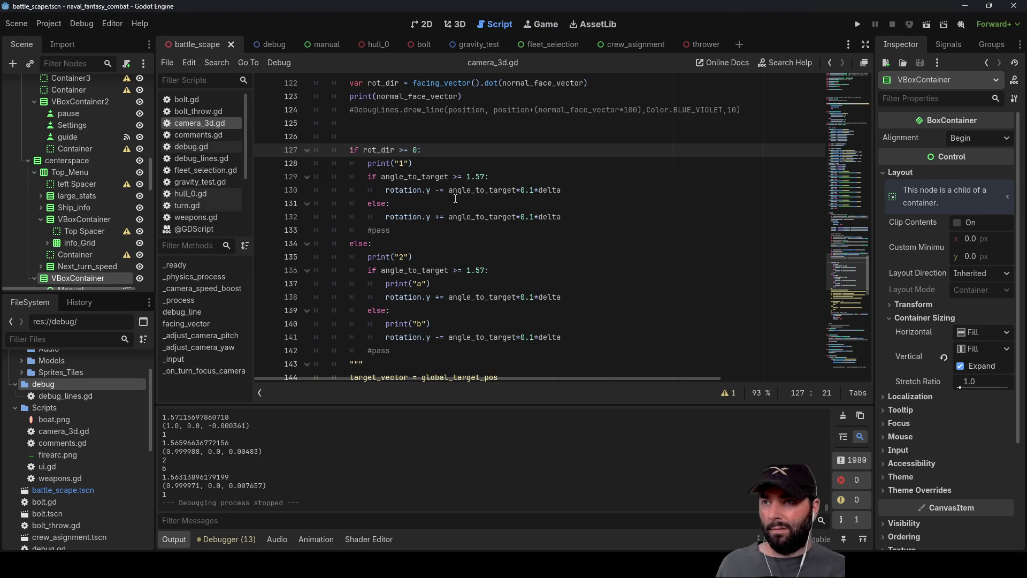
Replace line 130's '-=' with '+=', then test-run the naval game and stop it
click(437, 190)
key(Delete)
text(+)
key(Down)
key(Down)
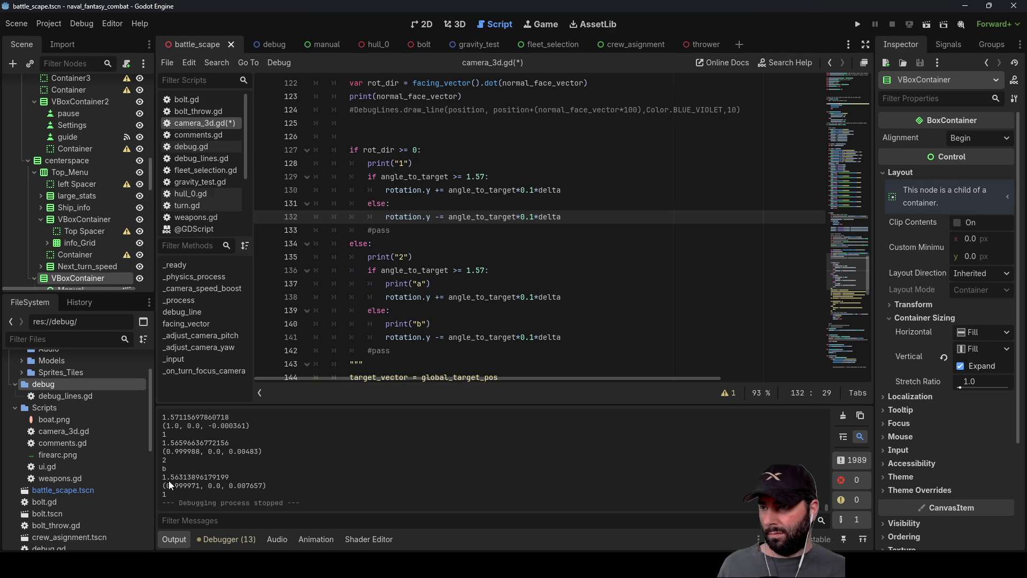
scroll(183, 453, up, 3)
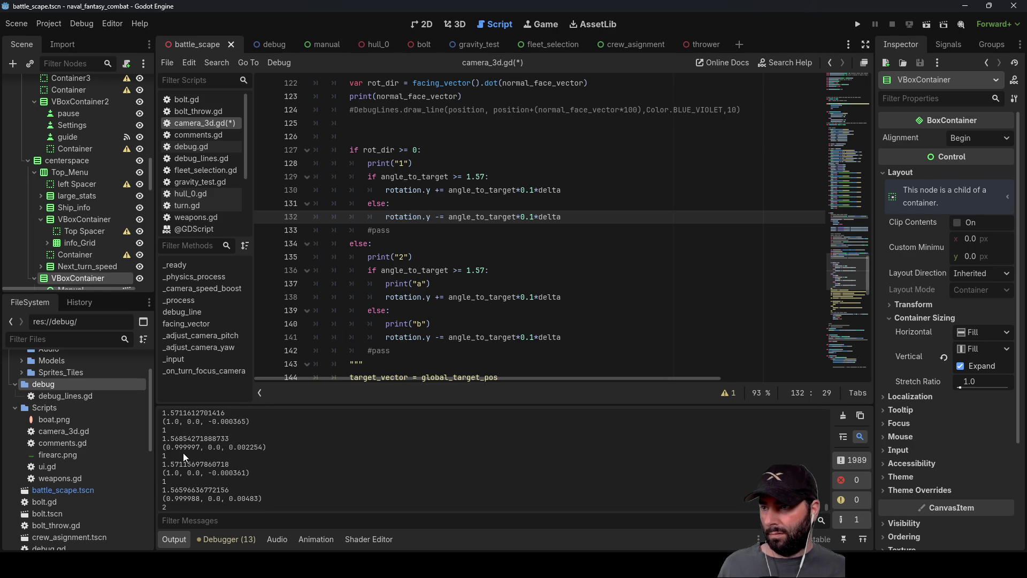
scroll(183, 453, down, 3)
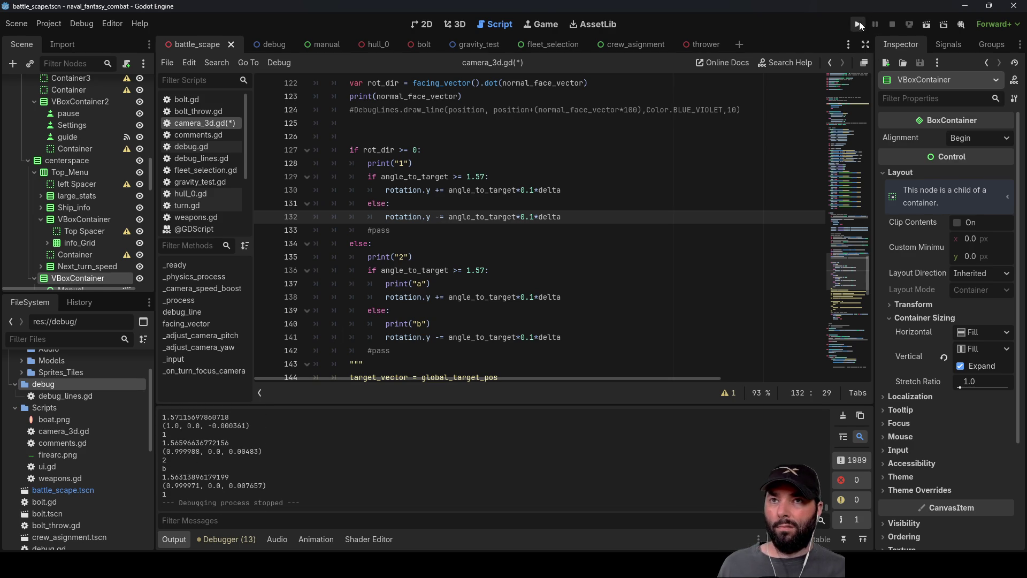
click(859, 24)
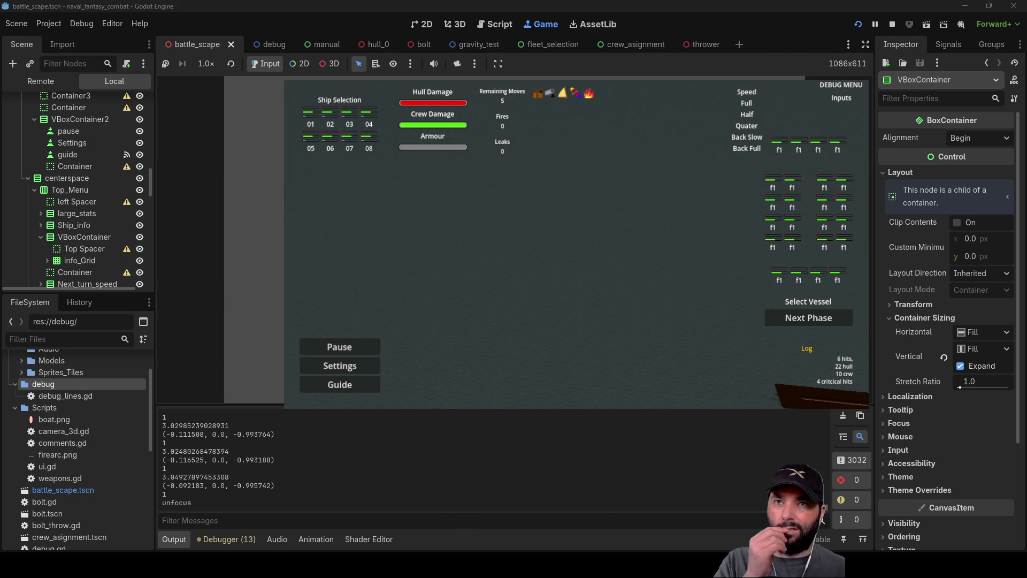
click(892, 24)
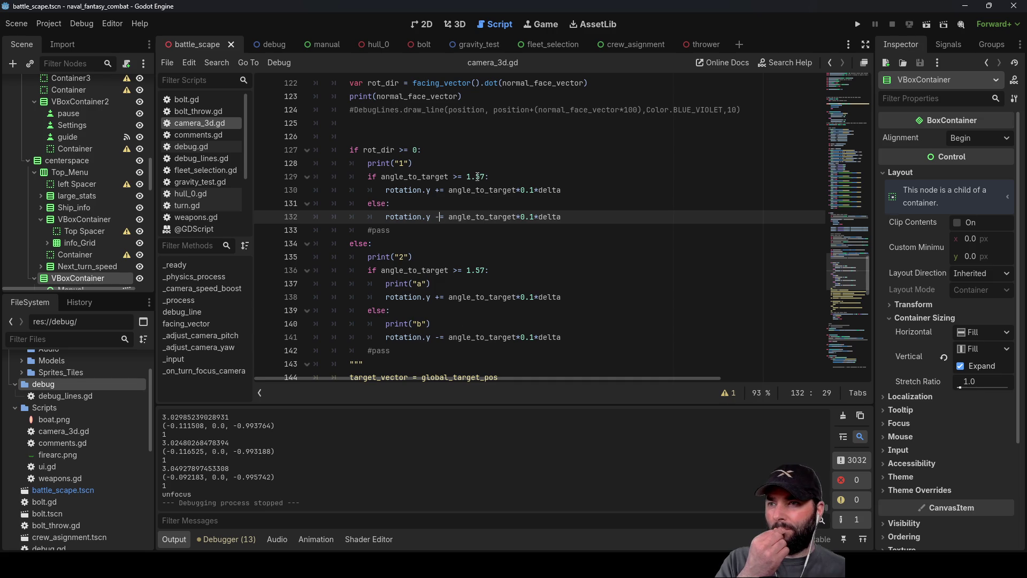